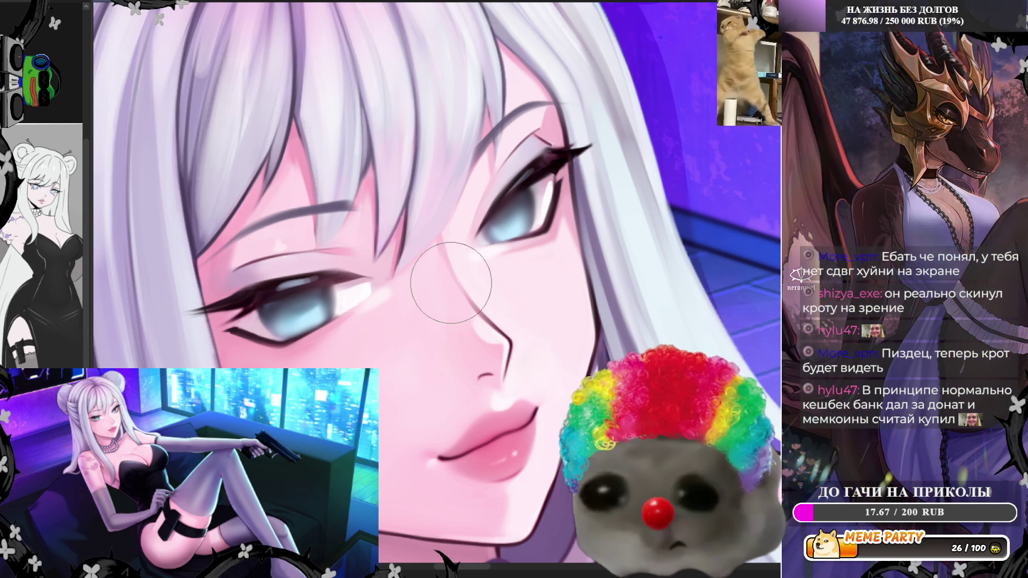
Step: With a larger brush and no selection, lighten the hair edge beside the face and cancel the stray lasso
{"action": "key", "text": "bracketright"}
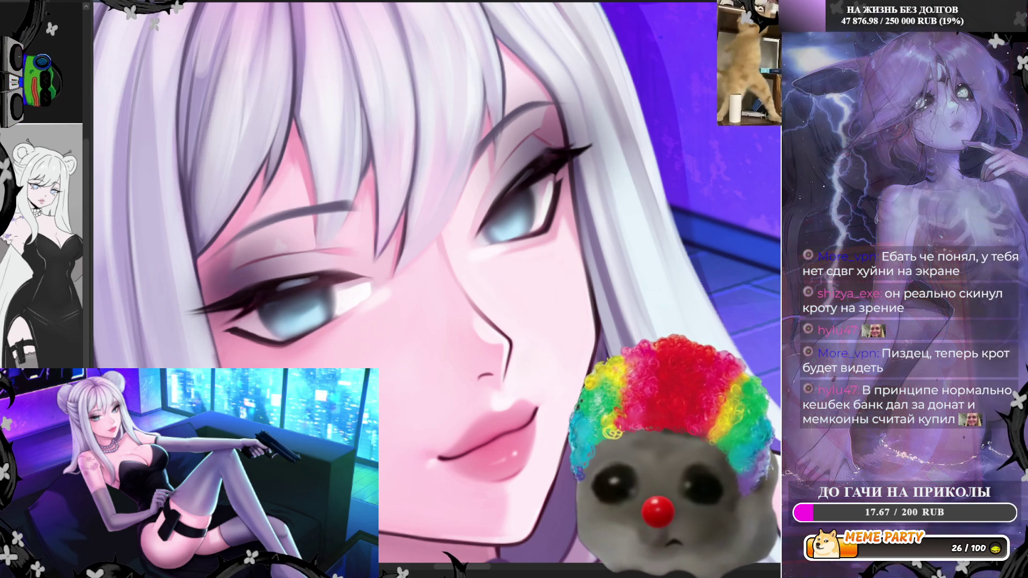
{"action": "key", "text": "ctrl+d"}
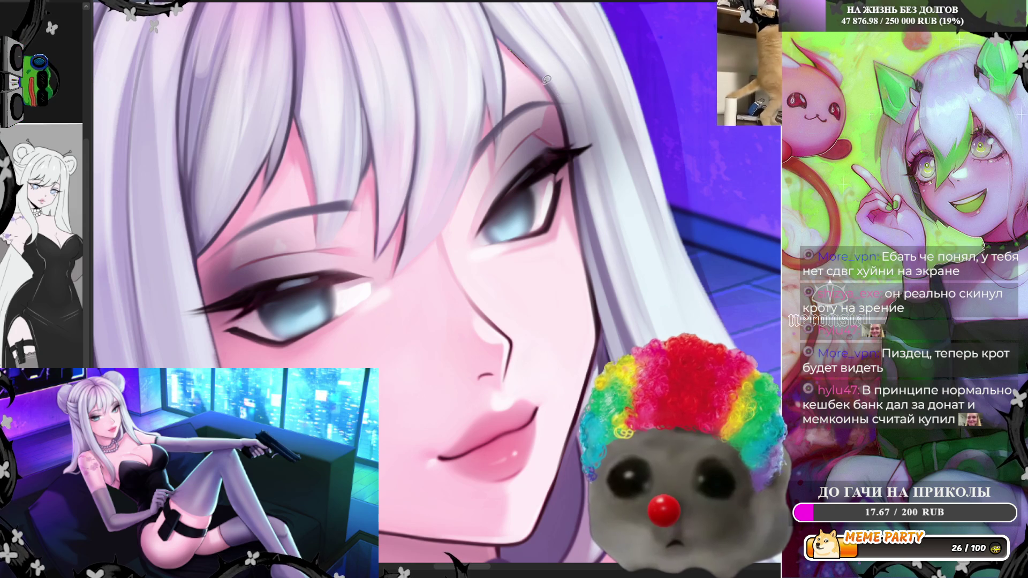
{"action": "left_click_drag", "start_coordinate": [551, 89], "coordinate": [564, 126]}
{"action": "left_click_drag", "start_coordinate": [597, 33], "coordinate": [588, 227]}
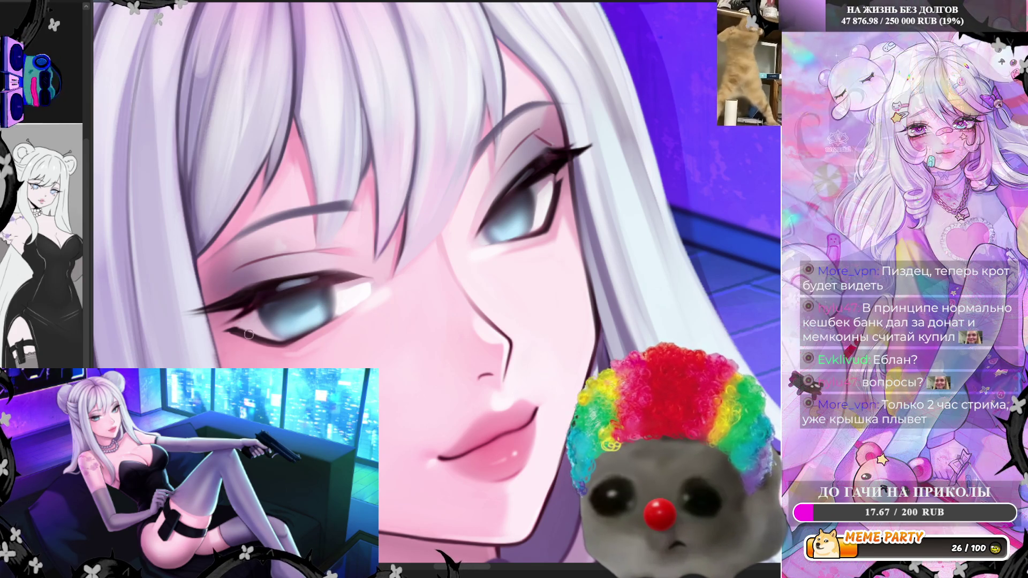
Step: Flip the canvas view horizontally to recheck the face
{"action": "key", "text": "m"}
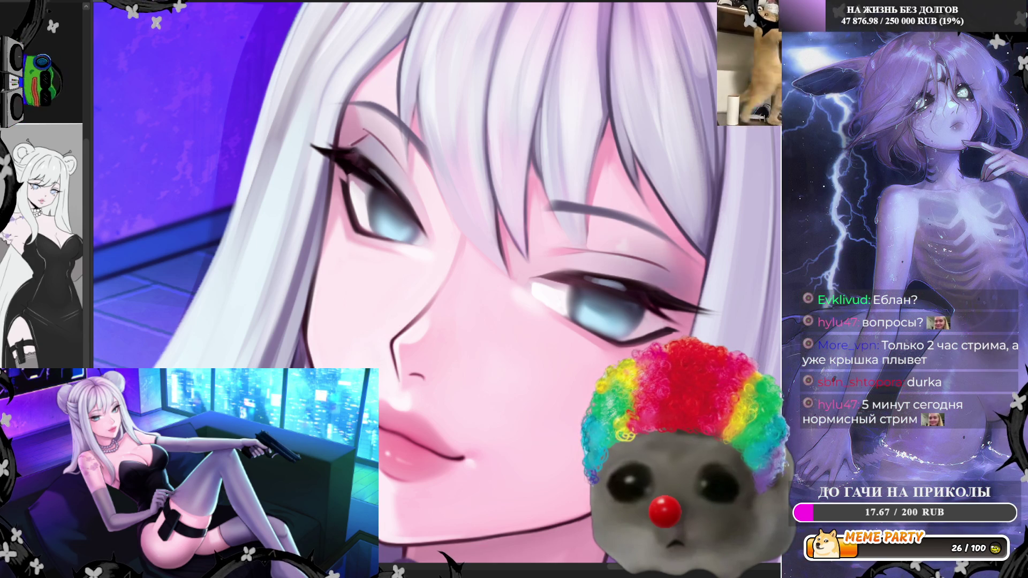
Step: Zoom out to view the whole upper body, then zoom back in on the face
{"action": "scroll", "coordinate": [491, 140], "scroll_direction": "down", "scroll_amount": 3}
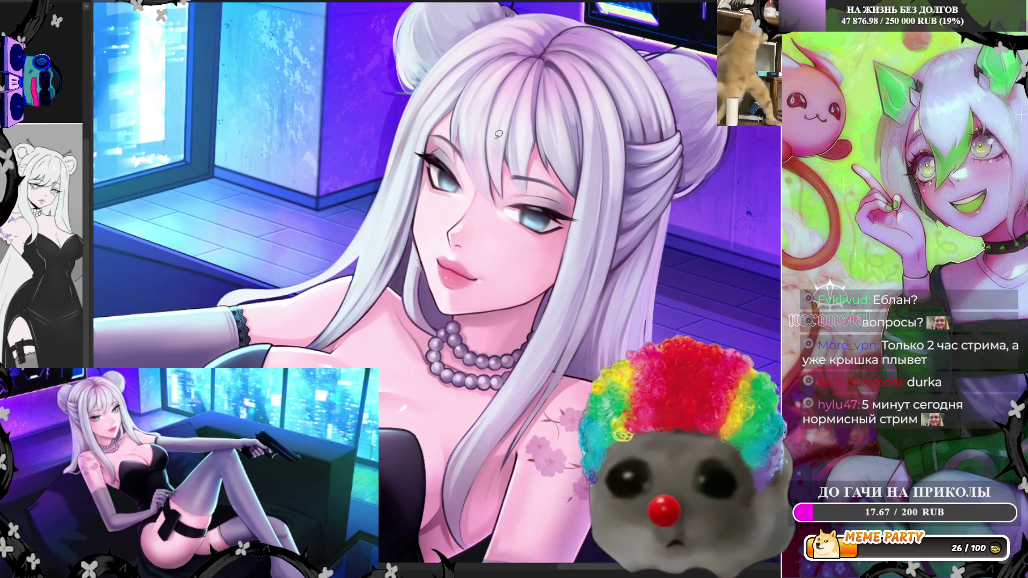
{"action": "scroll", "coordinate": [506, 132], "scroll_direction": "up", "scroll_amount": 5}
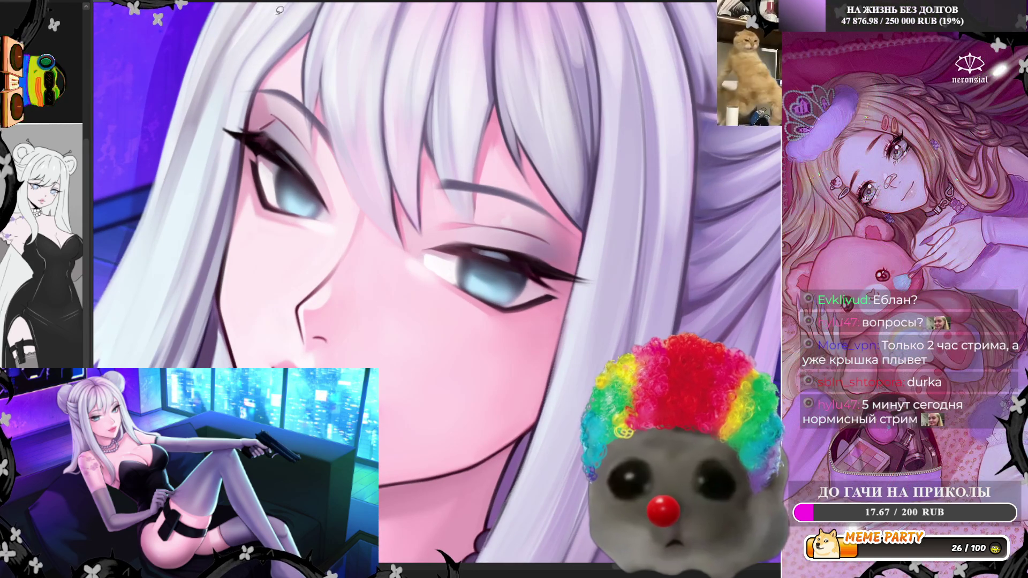
{"action": "scroll", "coordinate": [252, 191], "scroll_direction": "down", "scroll_amount": 3}
{"action": "scroll", "coordinate": [300, 176], "scroll_direction": "up", "scroll_amount": 2}
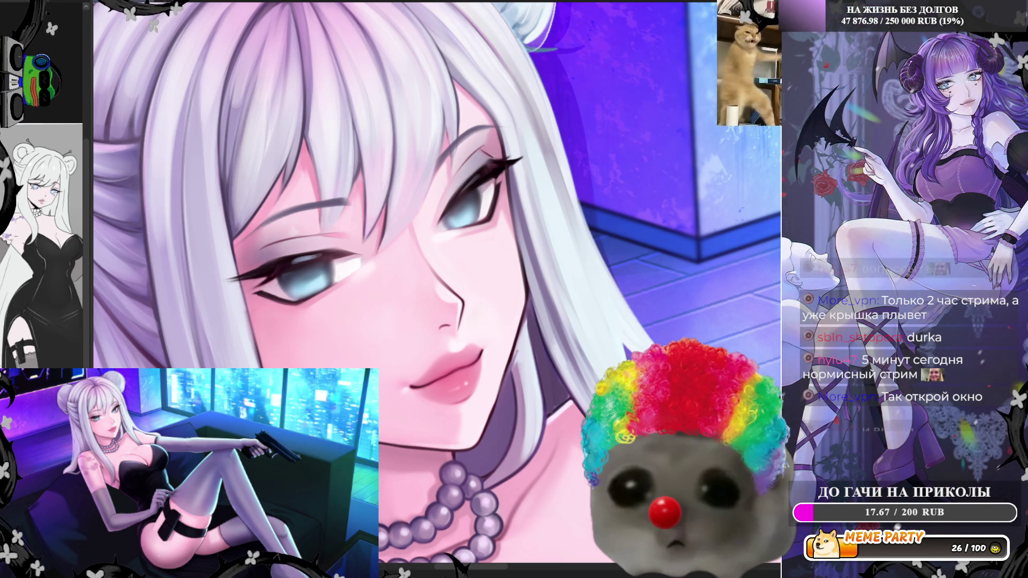
{"action": "scroll", "coordinate": [464, 198], "scroll_direction": "up", "scroll_amount": 2}
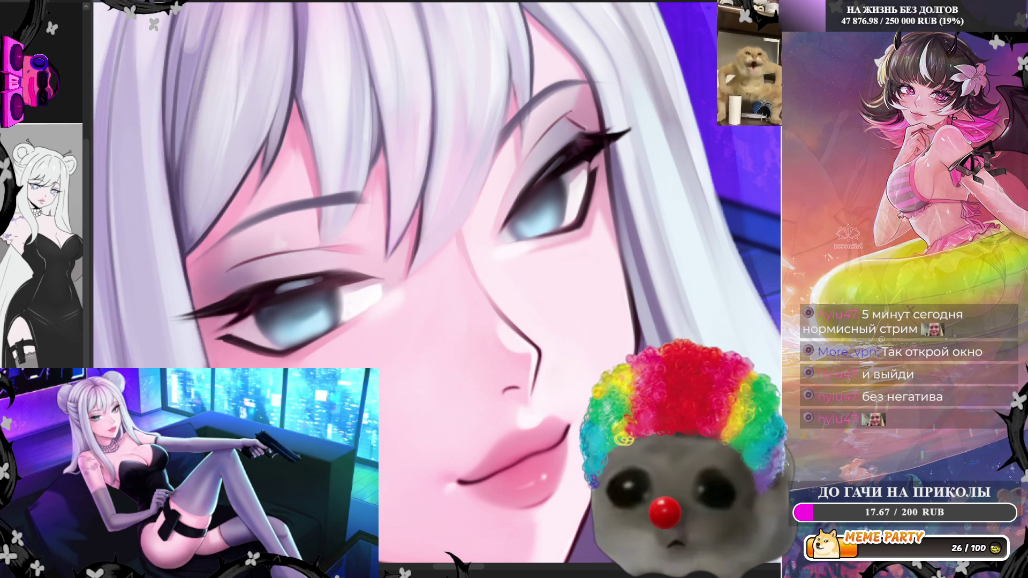
Step: Sample the eye's pale blue with the eyedropper and flip the canvas view horizontally
{"action": "left_click", "coordinate": [249, 304], "text": "alt"}
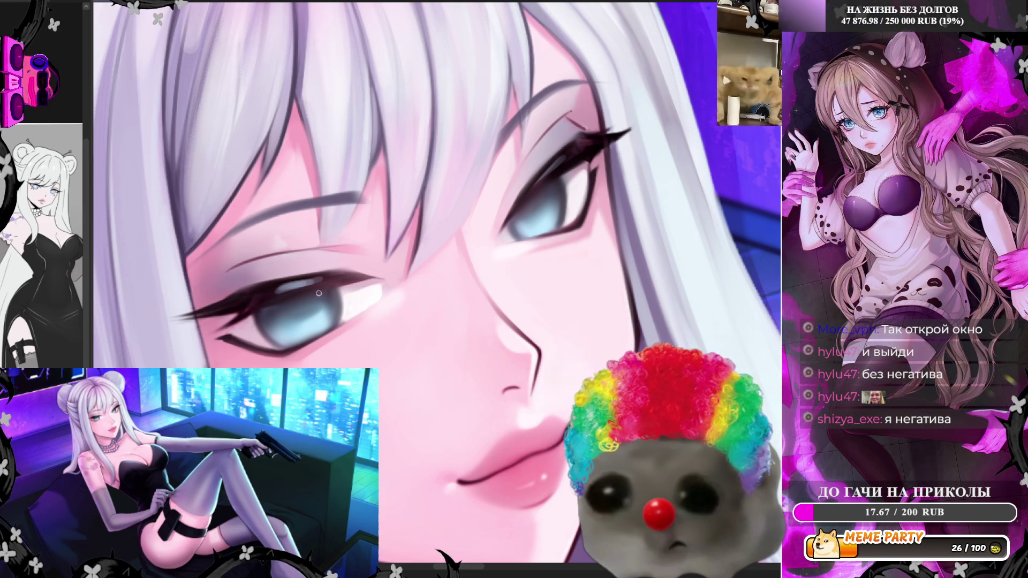
{"action": "left_click", "coordinate": [293, 306], "text": "alt"}
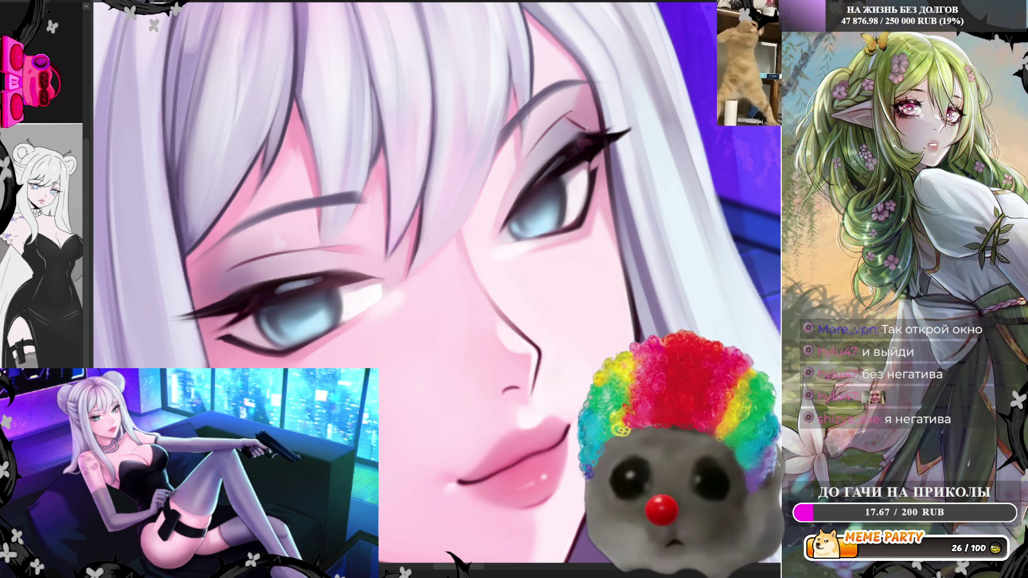
{"action": "key", "text": "m"}
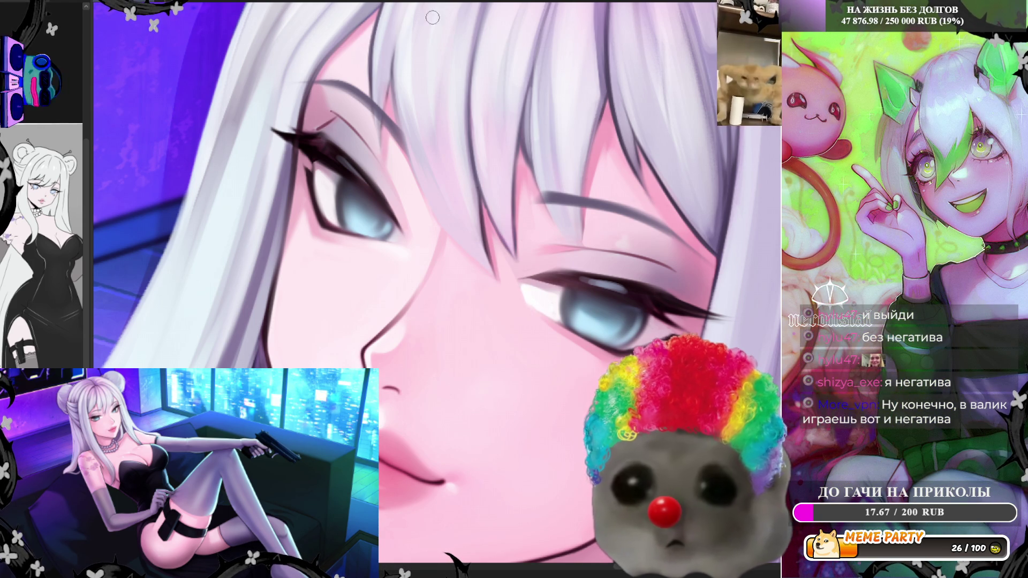
Step: With a smaller brush, refine the eyes and lashes, flipping the view horizontally to check them
{"action": "key", "text": "h"}
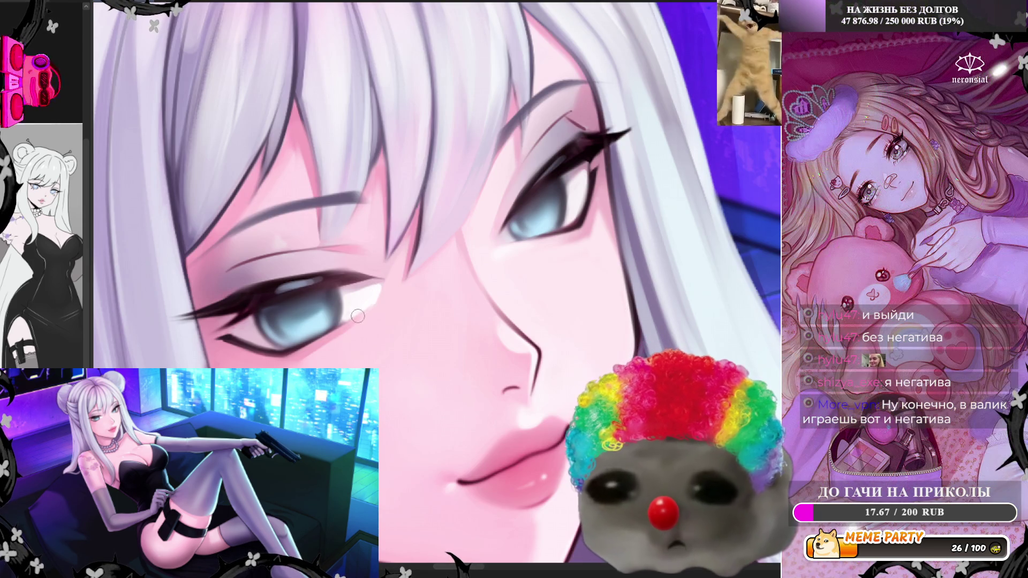
{"action": "key", "text": "["}
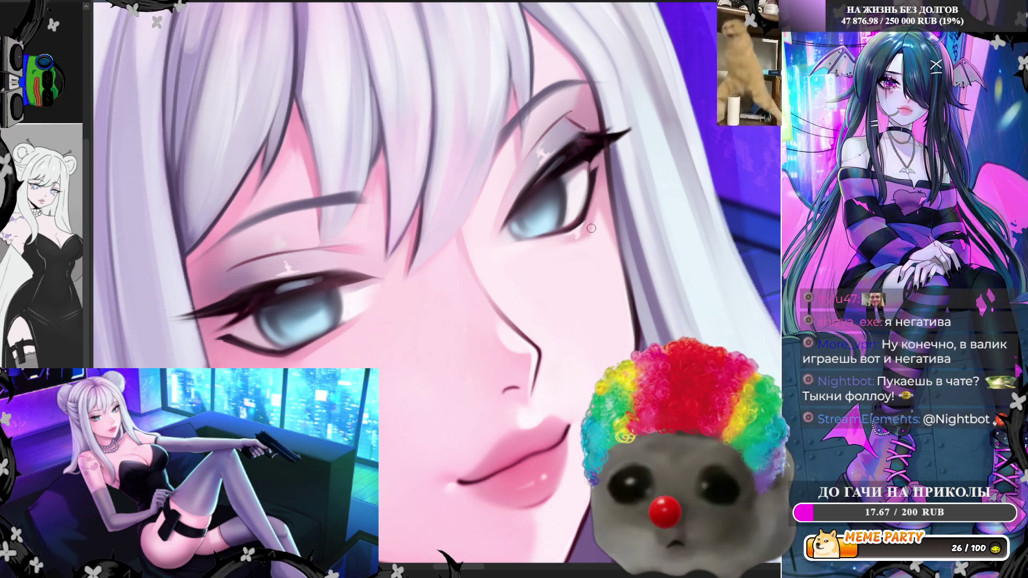
{"action": "key", "text": "h"}
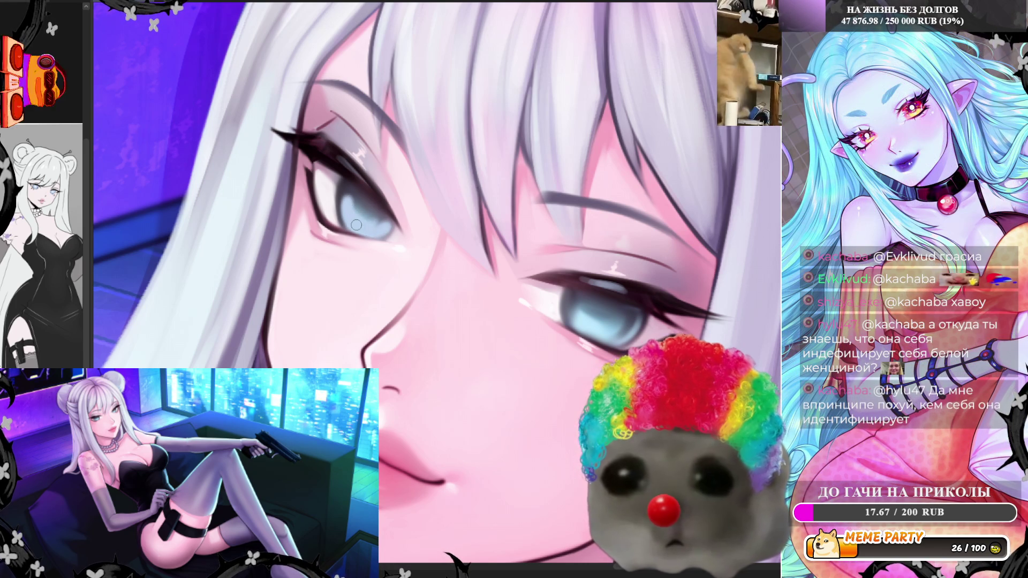
{"action": "key", "text": "h"}
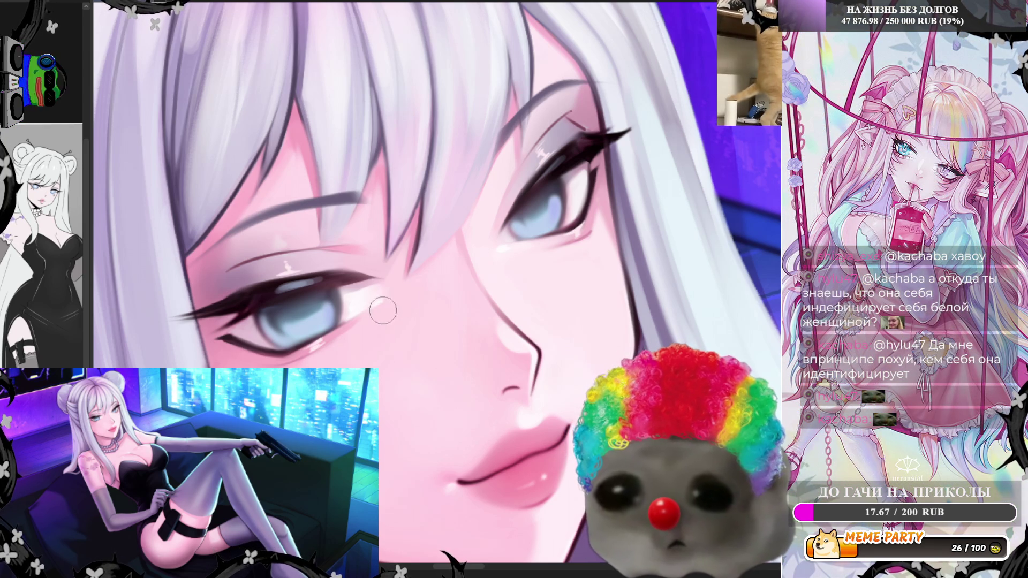
{"action": "scroll", "coordinate": [343, 358], "scroll_direction": "down", "scroll_amount": 5}
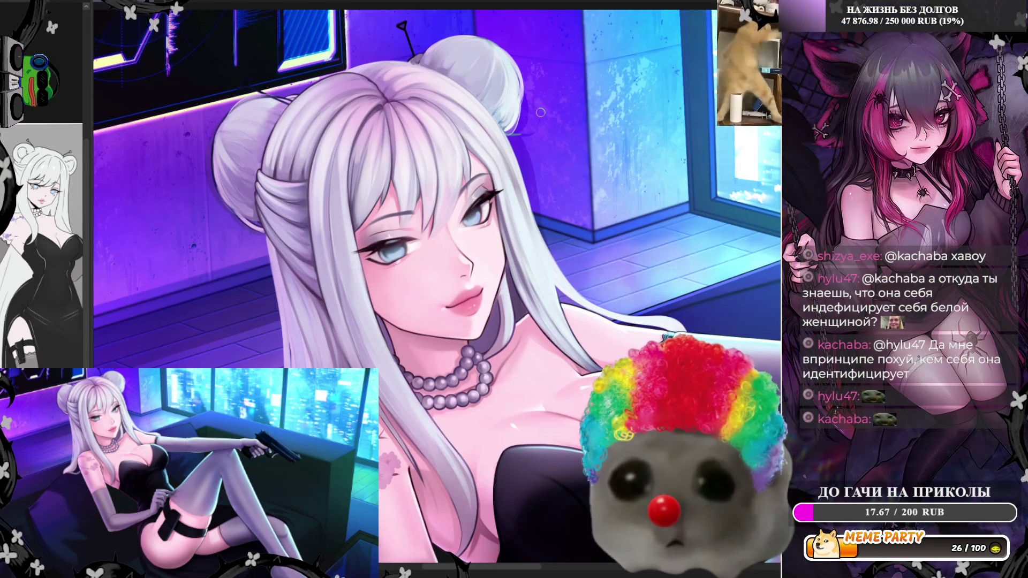
{"action": "scroll", "coordinate": [535, 150], "scroll_direction": "up", "scroll_amount": 3}
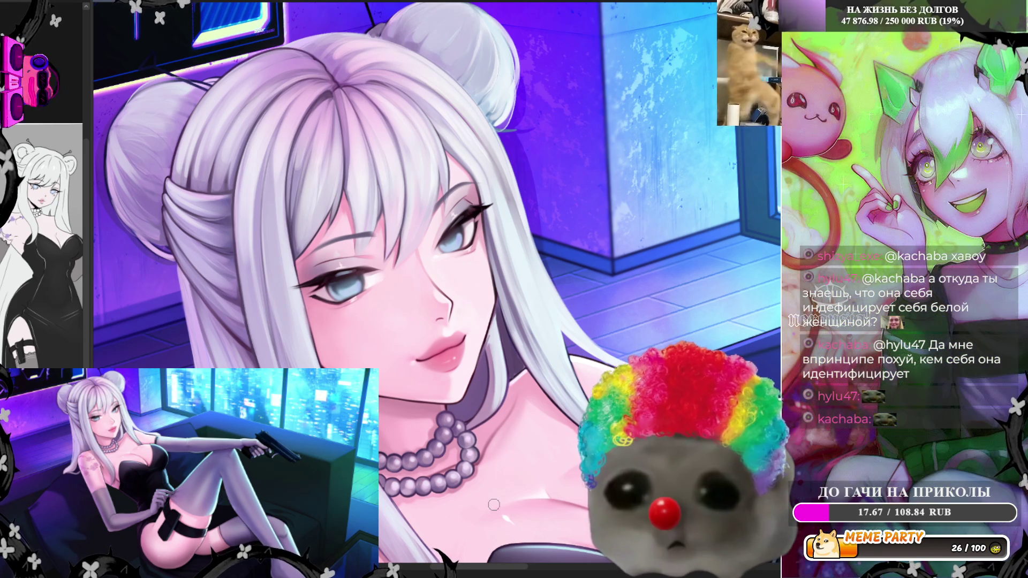
{"action": "scroll", "coordinate": [427, 496], "scroll_direction": "up", "scroll_amount": 2}
{"action": "scroll", "coordinate": [426, 496], "scroll_direction": "up", "scroll_amount": 1}
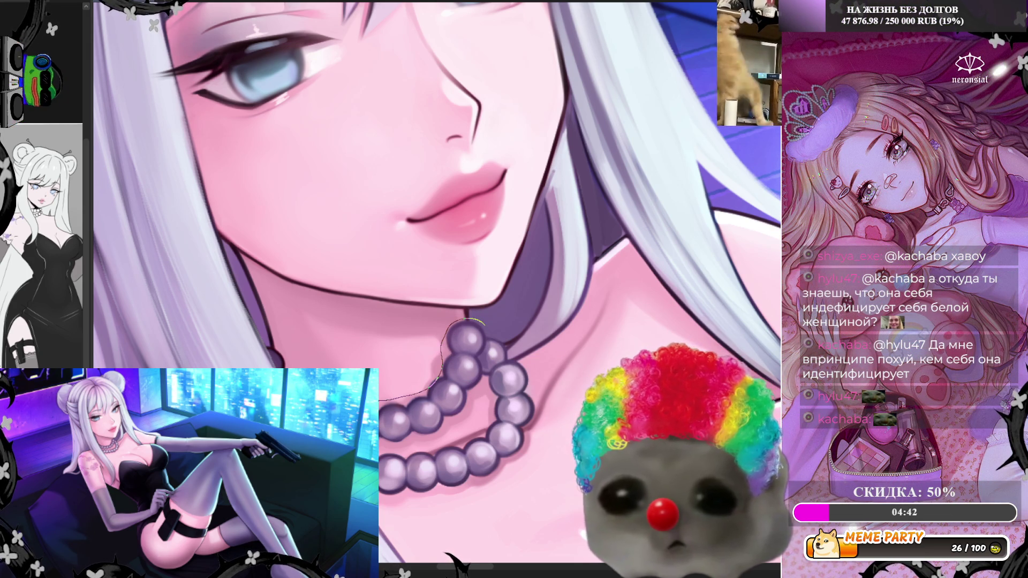
Step: Lasso-select the upper part of the pearl necklace on the neck
{"action": "mouse_move", "coordinate": [294, 351]}
{"action": "left_mouse_down"}
{"action": "mouse_move", "coordinate": [316, 397]}
{"action": "mouse_move", "coordinate": [377, 450]}
{"action": "mouse_move", "coordinate": [472, 410]}
{"action": "left_mouse_up"}
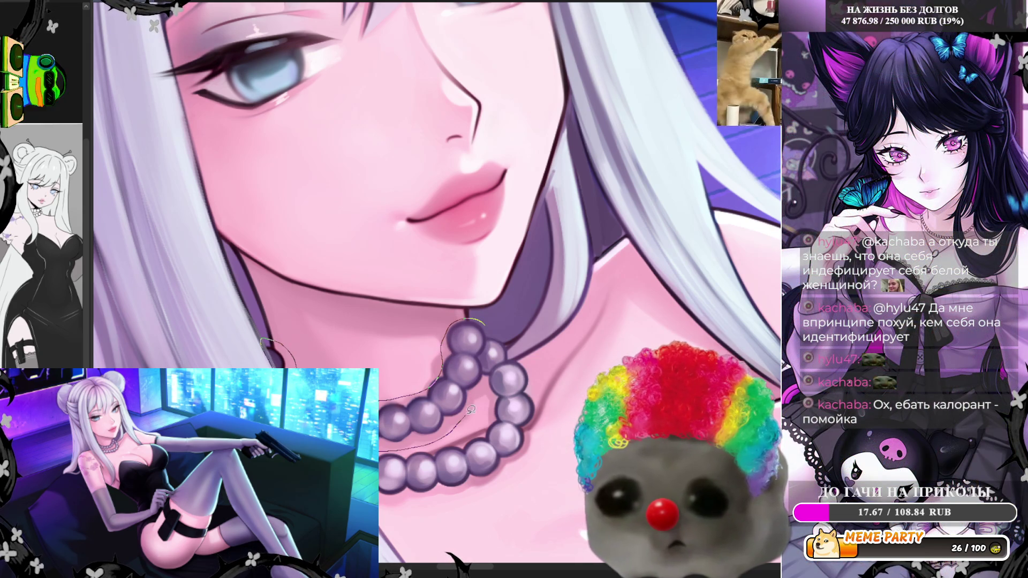
{"action": "left_click_drag", "start_coordinate": [496, 341], "coordinate": [478, 320]}
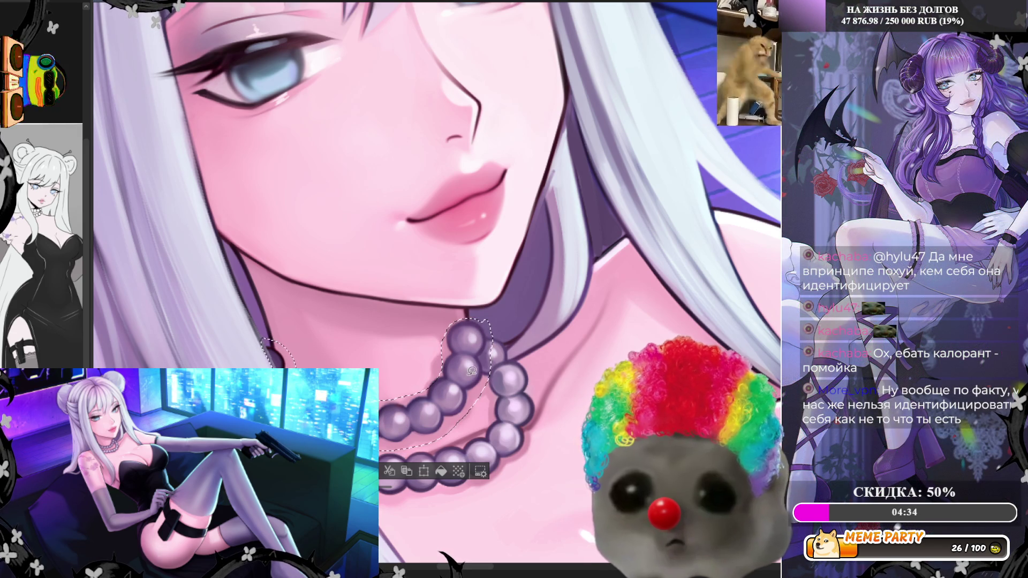
{"action": "left_click_drag", "start_coordinate": [485, 358], "coordinate": [490, 311]}
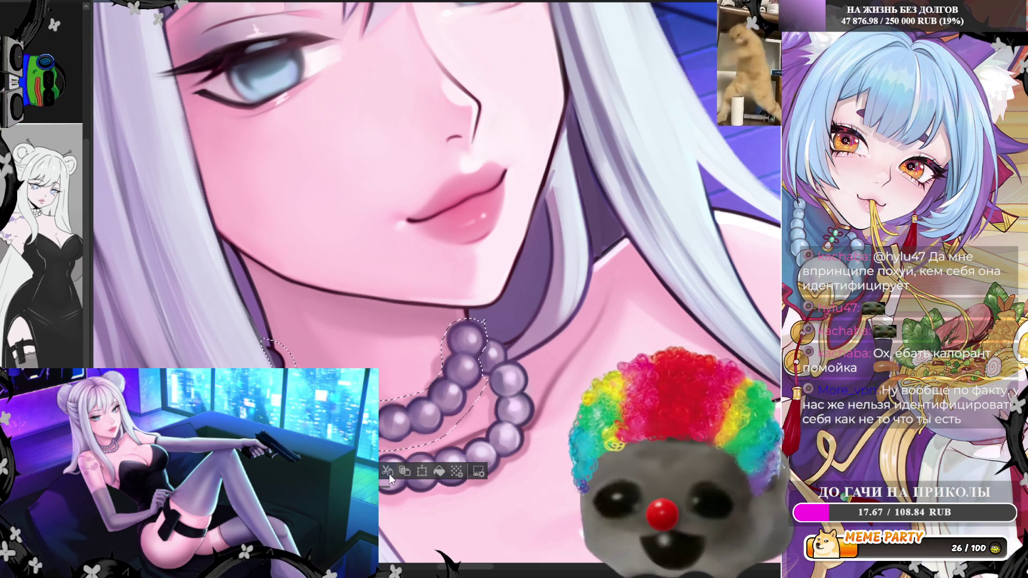
Step: Trial a slight rightward shift of the necklace section with Ctrl+T, then cancel the transform
{"action": "key", "text": "ctrl+d"}
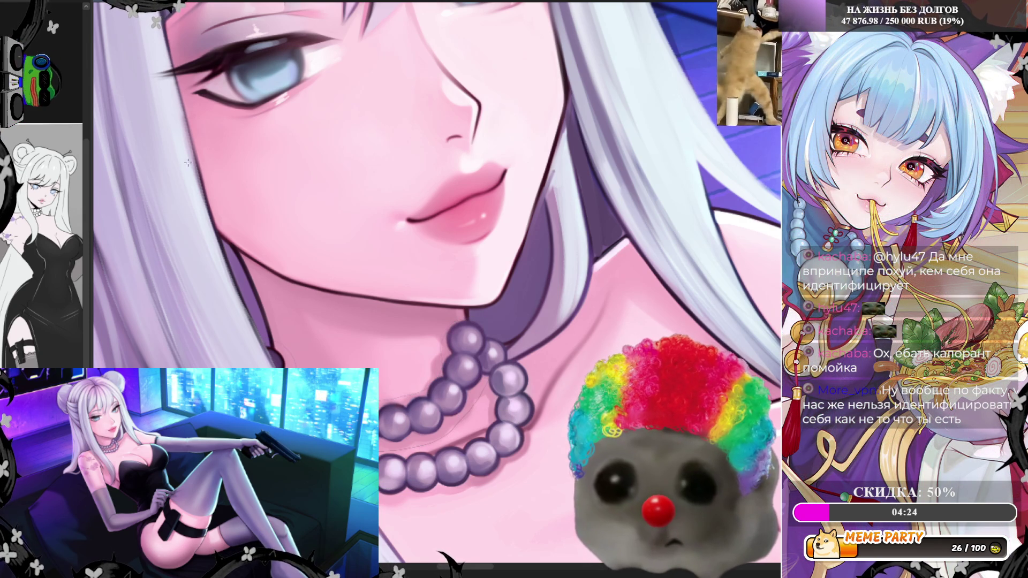
{"action": "key", "text": "ctrl+t"}
{"action": "left_click_drag", "start_coordinate": [539, 289], "coordinate": [546, 302]}
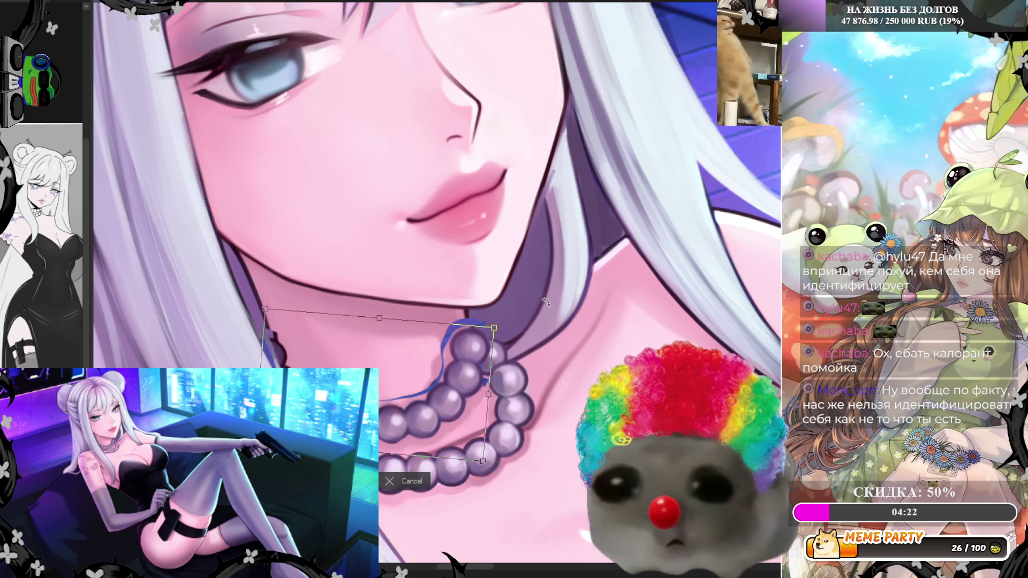
{"action": "left_click_drag", "start_coordinate": [465, 376], "coordinate": [475, 378]}
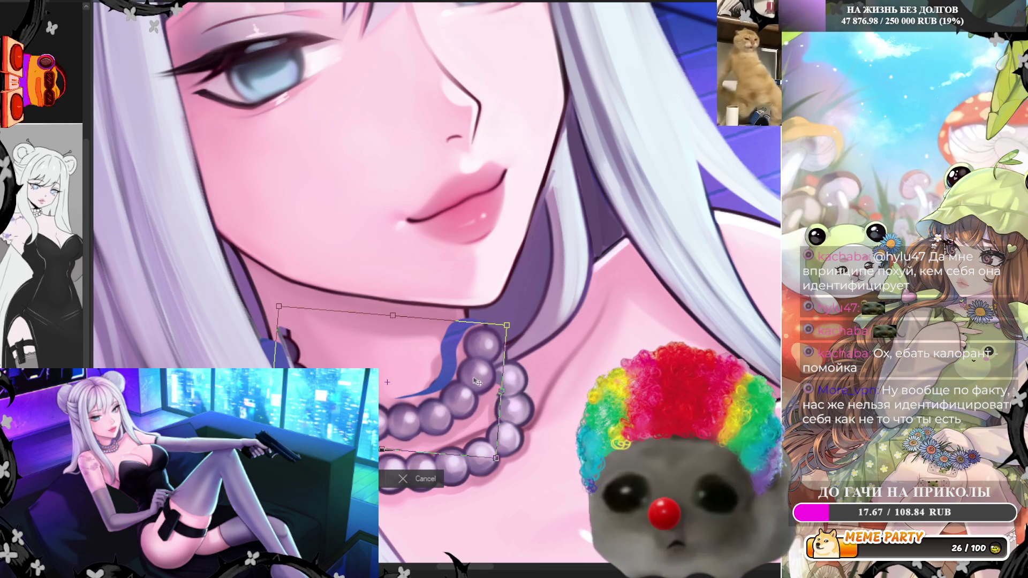
{"action": "left_click", "coordinate": [426, 483]}
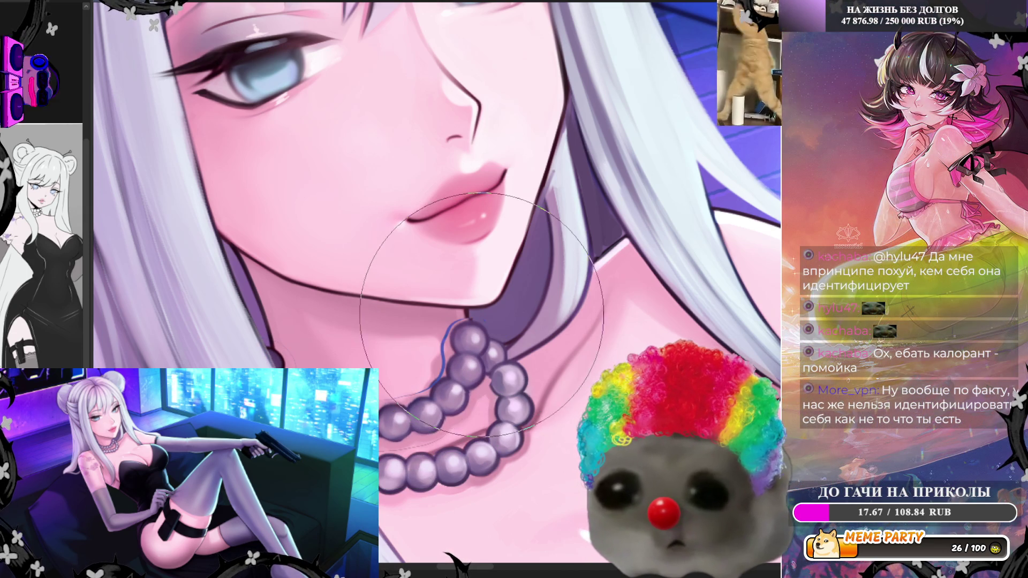
Step: Push the necklace's top beads slightly right with Liquify, draw a thin line beside it, and flip the view
{"action": "left_click_drag", "start_coordinate": [451, 282], "coordinate": [457, 272]}
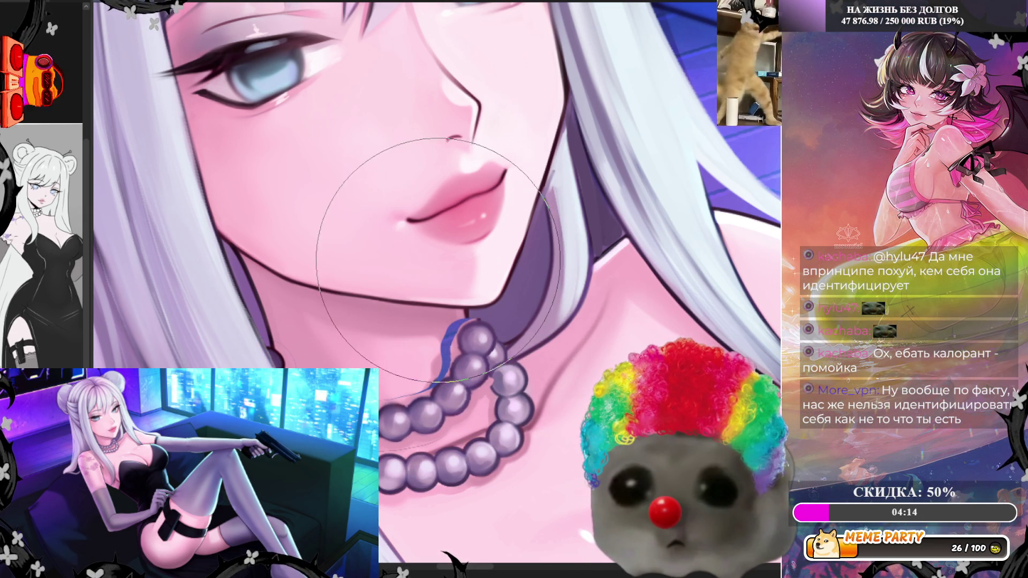
{"action": "left_click_drag", "start_coordinate": [402, 241], "coordinate": [525, 261]}
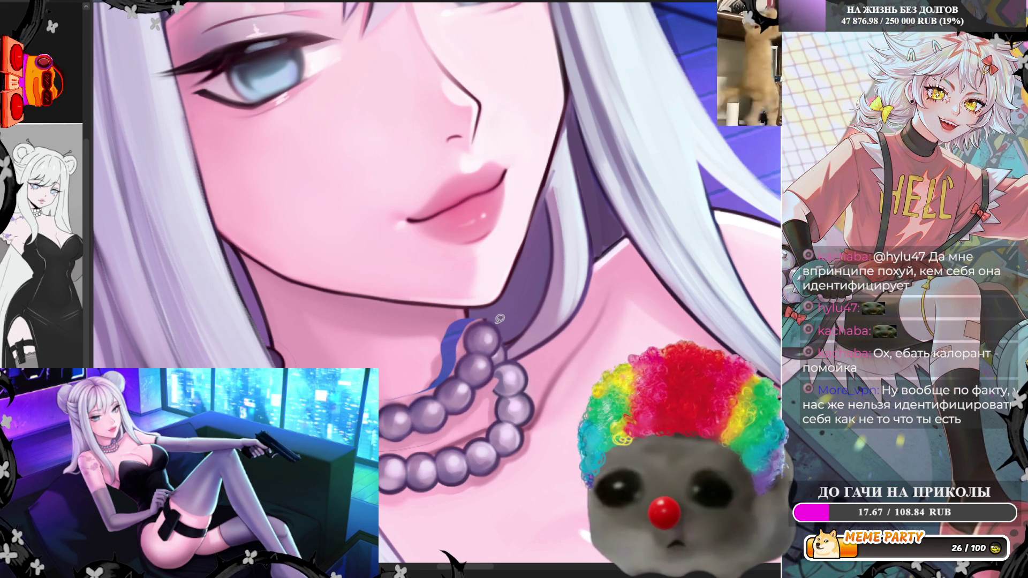
{"action": "left_click_drag", "start_coordinate": [506, 328], "coordinate": [505, 352]}
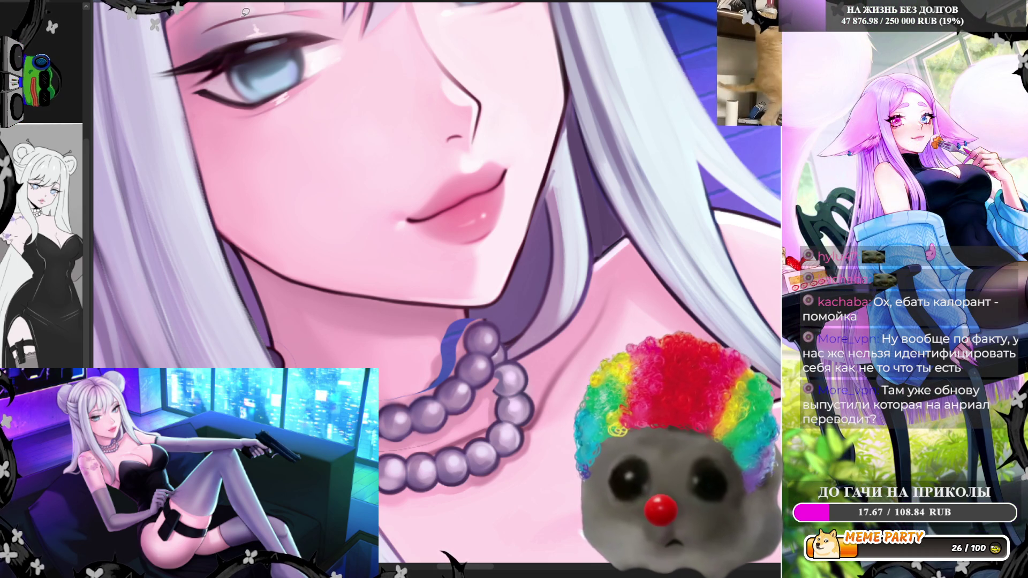
{"action": "key", "text": "h"}
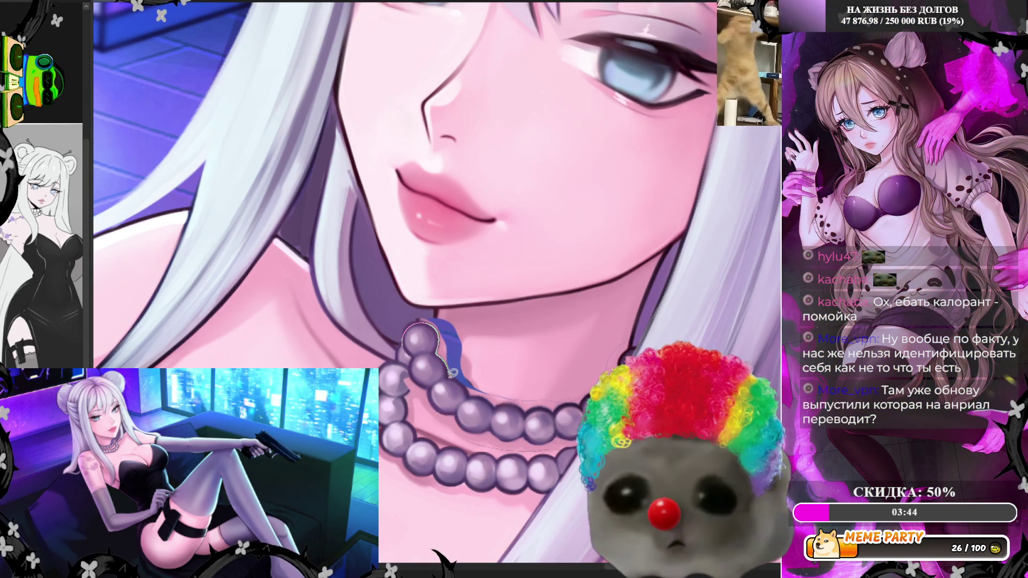
Step: Deselect and lasso-fill the blue patches on the neck beside the necklace with skin tone
{"action": "key", "text": "ctrl+d"}
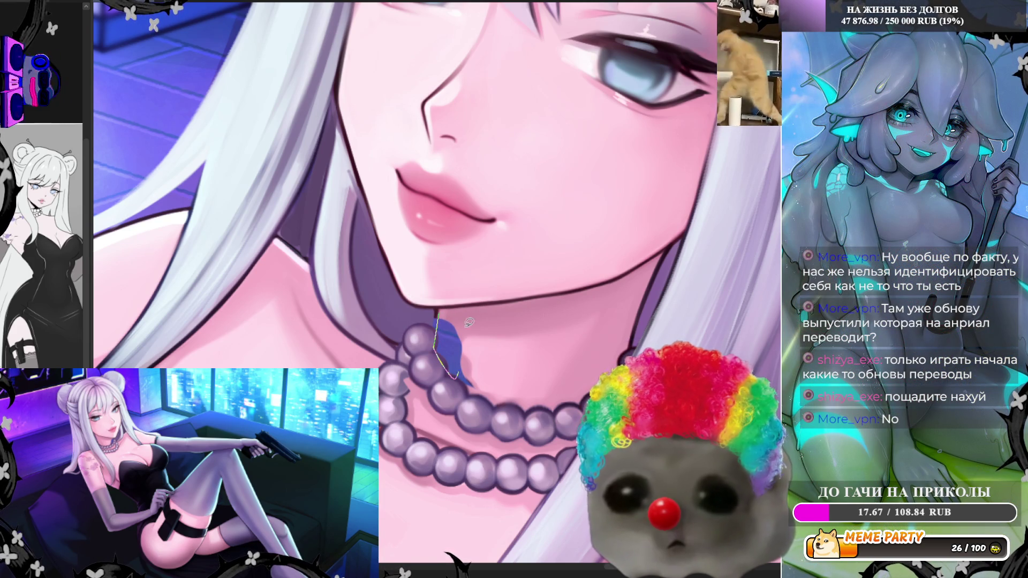
{"action": "left_click_drag", "start_coordinate": [469, 322], "coordinate": [470, 328]}
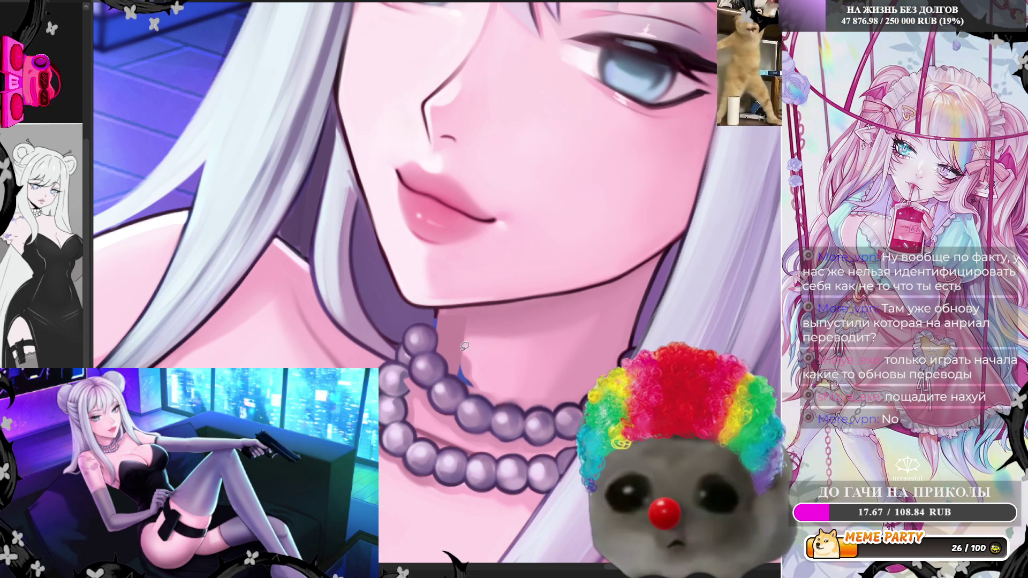
{"action": "left_click_drag", "start_coordinate": [497, 393], "coordinate": [466, 377]}
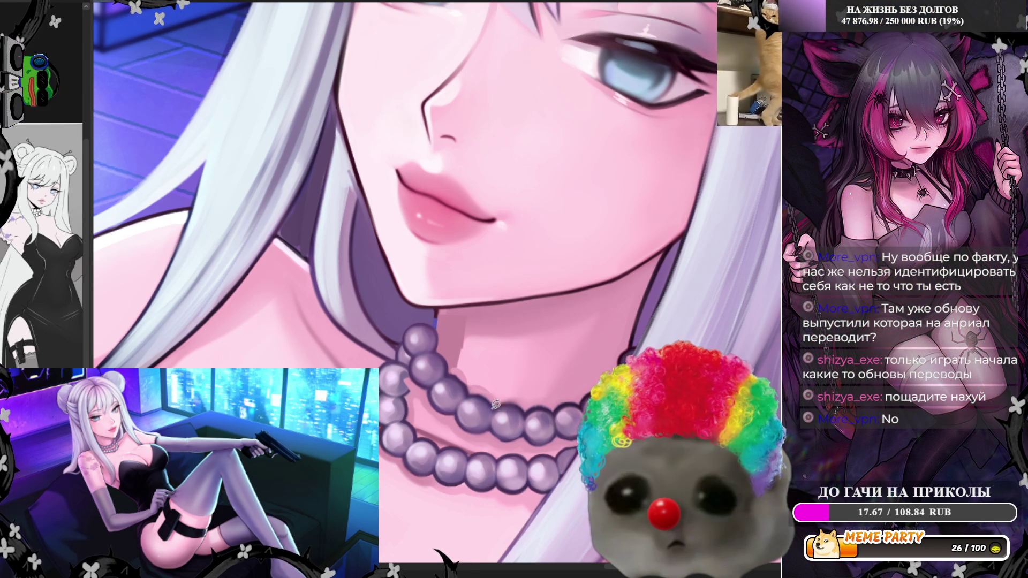
{"action": "mouse_move", "coordinate": [435, 346]}
{"action": "left_mouse_down"}
{"action": "mouse_move", "coordinate": [443, 306]}
{"action": "mouse_move", "coordinate": [451, 319]}
{"action": "left_mouse_up"}
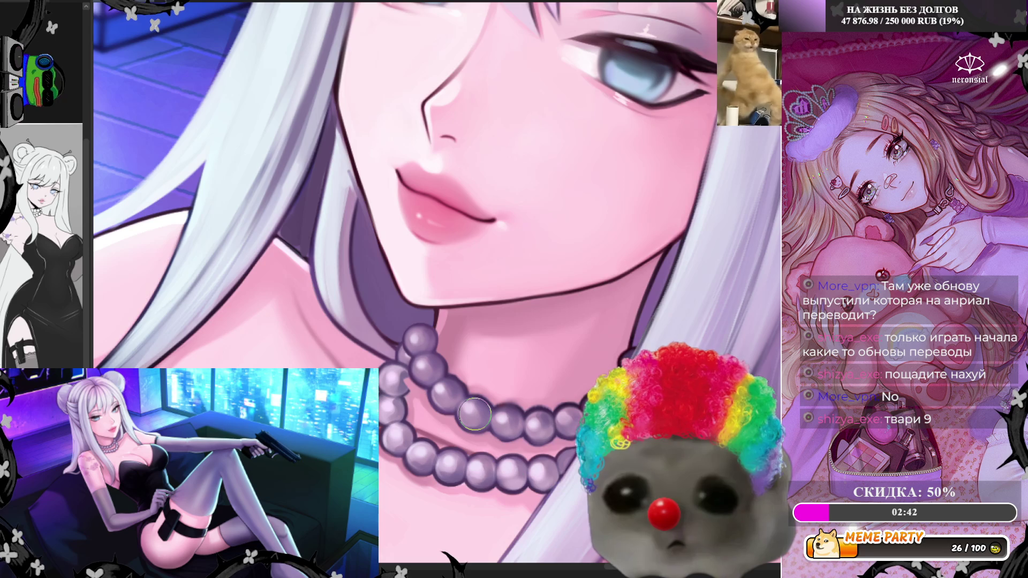
{"action": "scroll", "coordinate": [475, 414], "scroll_direction": "down", "scroll_amount": 5}
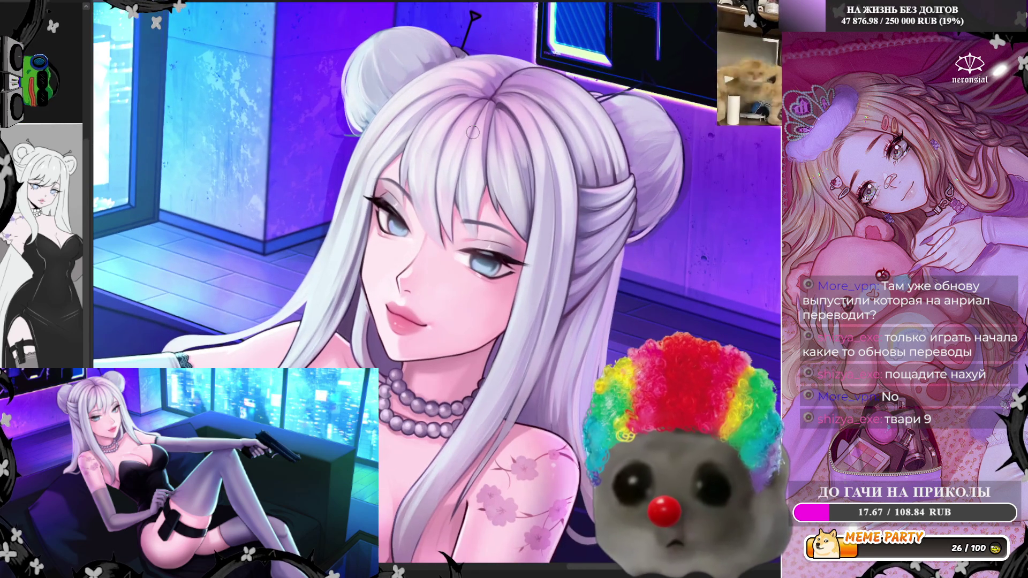
{"action": "scroll", "coordinate": [473, 132], "scroll_direction": "up", "scroll_amount": 2}
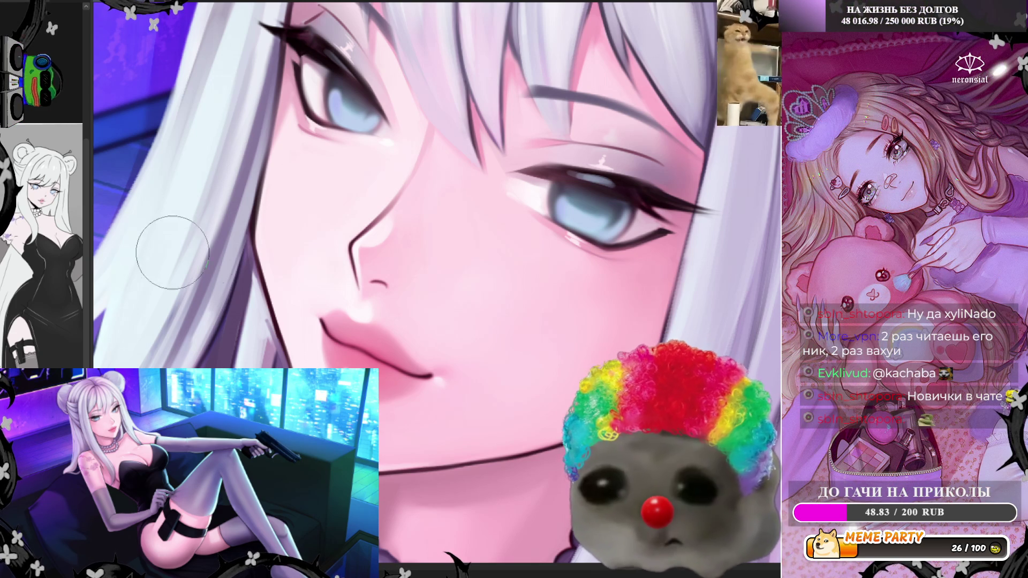
{"action": "scroll", "coordinate": [332, 284], "scroll_direction": "down", "scroll_amount": 2}
{"action": "scroll", "coordinate": [516, 294], "scroll_direction": "down", "scroll_amount": 2}
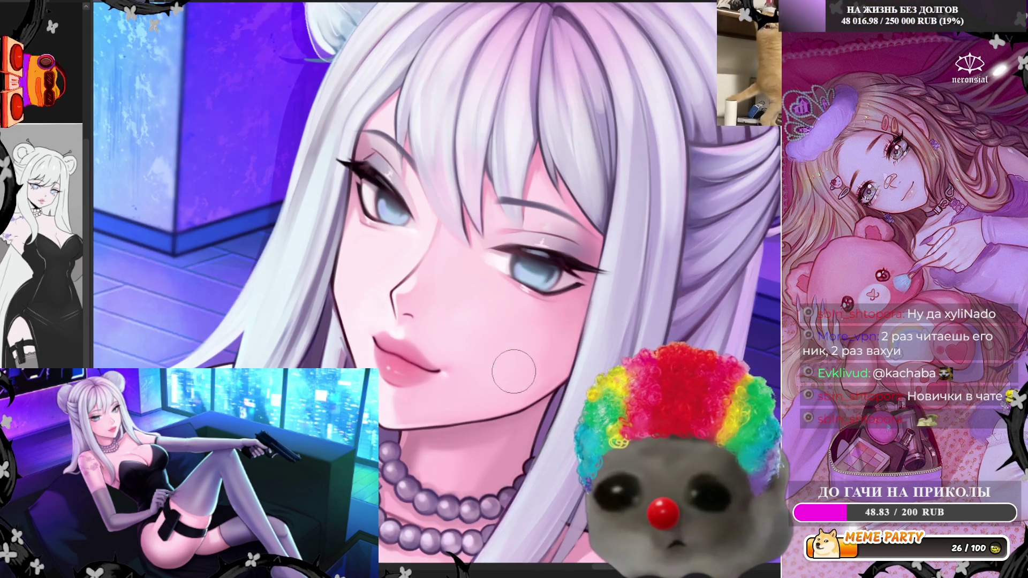
{"action": "scroll", "coordinate": [442, 208], "scroll_direction": "up", "scroll_amount": 1}
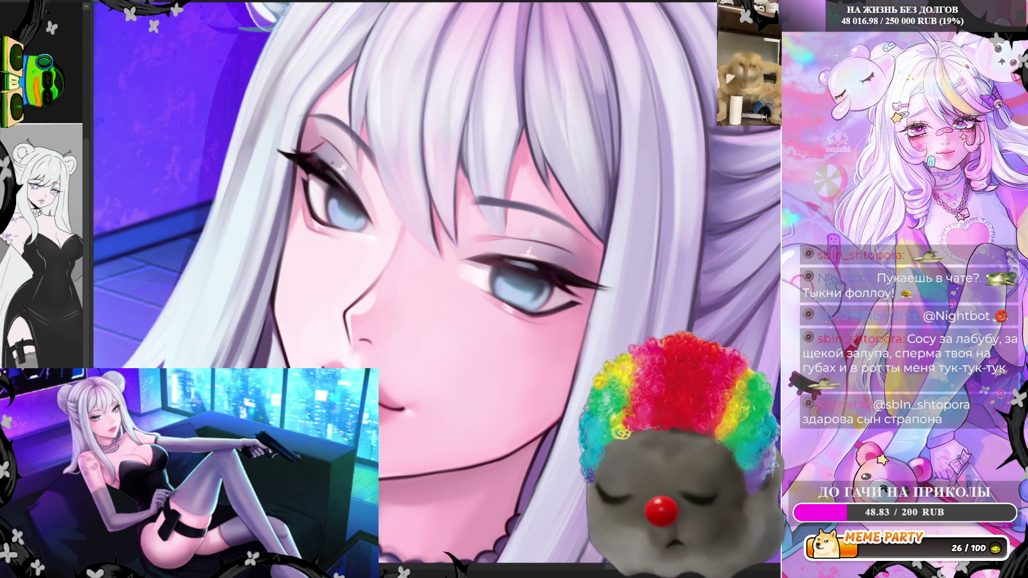
Step: Zoom in and paint dark strokes along the upper eyelash line and nearby lash spots
{"action": "scroll", "coordinate": [332, 162], "scroll_direction": "up", "scroll_amount": 5}
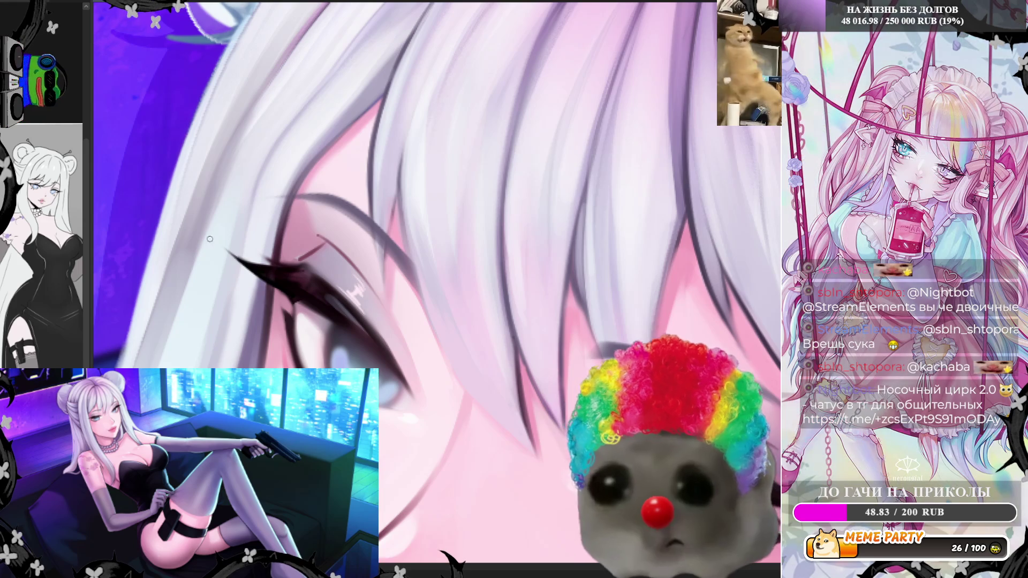
{"action": "left_click_drag", "start_coordinate": [236, 258], "coordinate": [304, 273]}
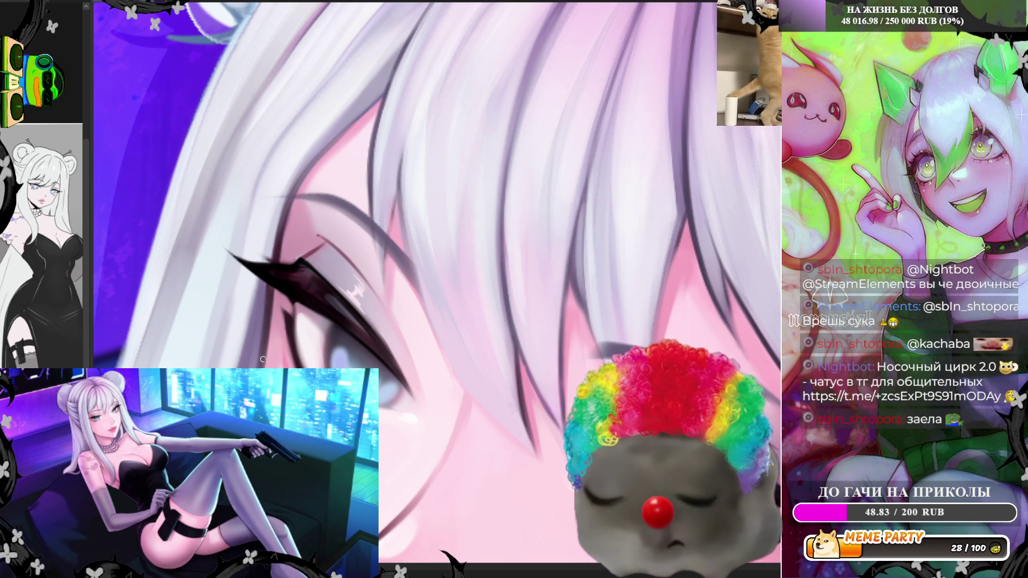
{"action": "mouse_move", "coordinate": [286, 310]}
{"action": "left_mouse_down"}
{"action": "mouse_move", "coordinate": [293, 364]}
{"action": "mouse_move", "coordinate": [279, 299]}
{"action": "left_mouse_up"}
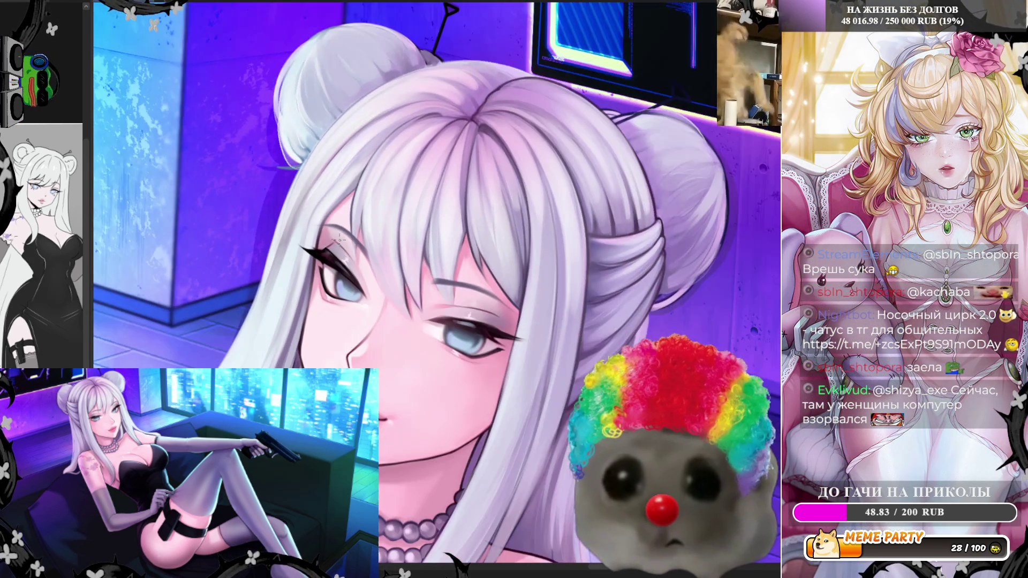
{"action": "scroll", "coordinate": [354, 242], "scroll_direction": "up", "scroll_amount": 5}
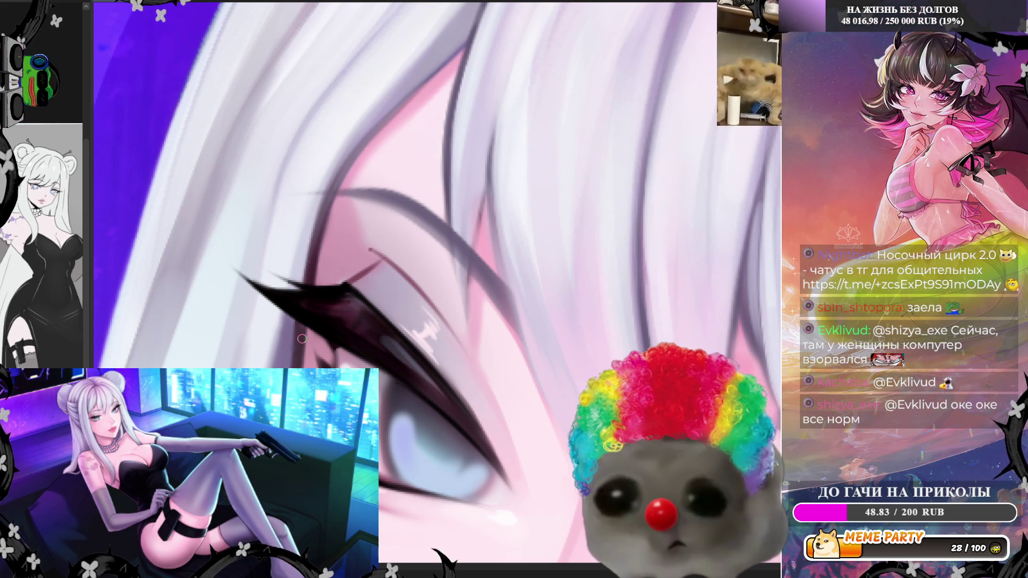
{"action": "scroll", "coordinate": [308, 322], "scroll_direction": "down", "scroll_amount": 3}
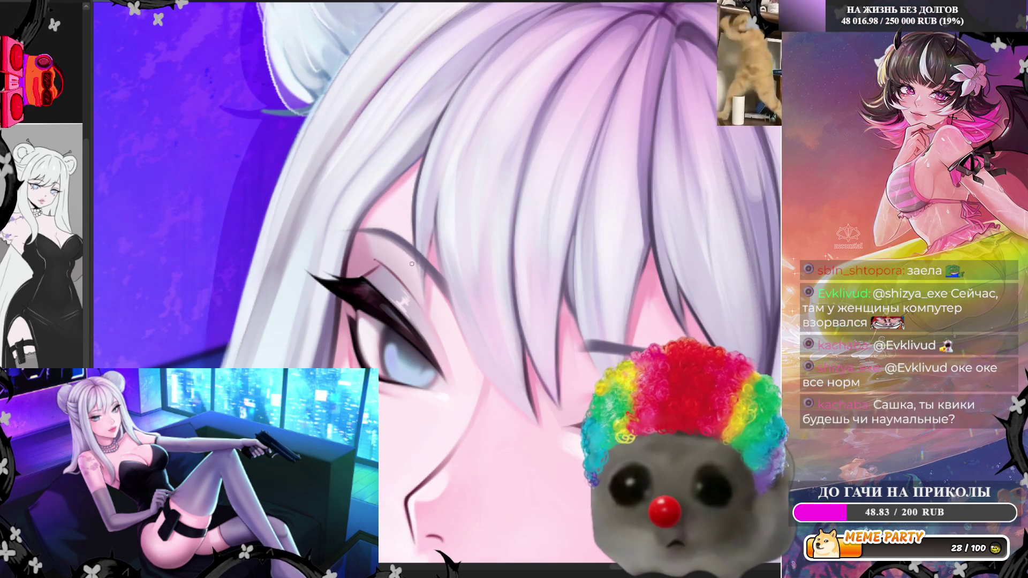
{"action": "scroll", "coordinate": [412, 300], "scroll_direction": "up", "scroll_amount": 2}
{"action": "scroll", "coordinate": [413, 300], "scroll_direction": "up", "scroll_amount": 1}
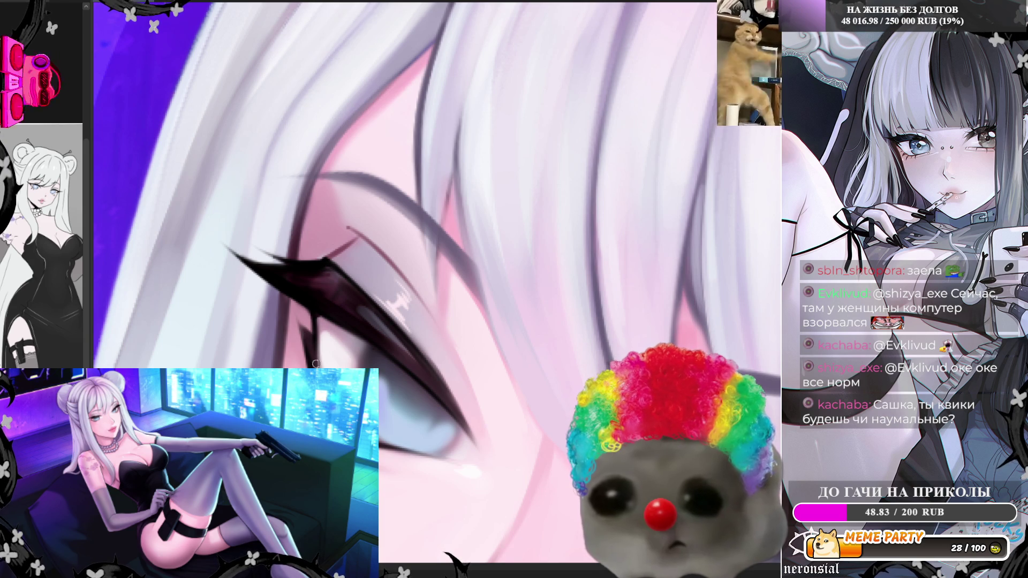
{"action": "scroll", "coordinate": [347, 228], "scroll_direction": "down", "scroll_amount": 3}
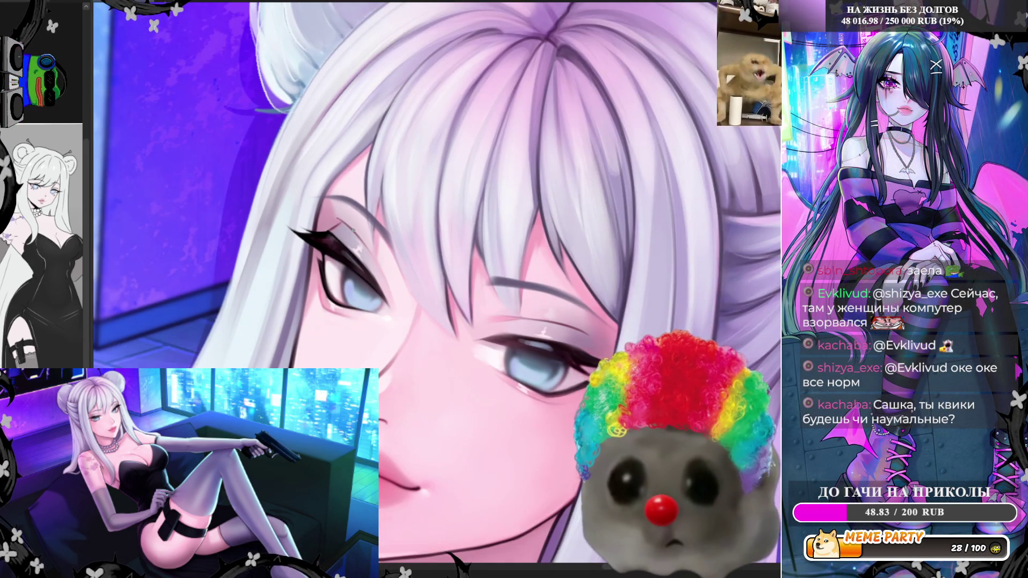
{"action": "scroll", "coordinate": [366, 239], "scroll_direction": "up", "scroll_amount": 5}
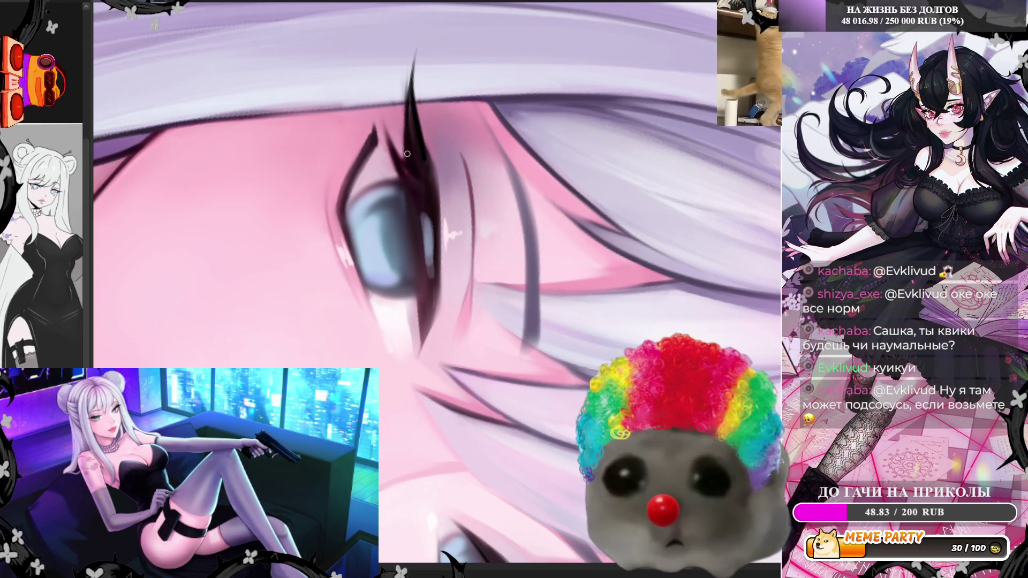
Step: Paint darker, thicker strokes on the lash tips, the eye's outer edge and the upper lid line
{"action": "left_click_drag", "start_coordinate": [407, 154], "coordinate": [410, 114]}
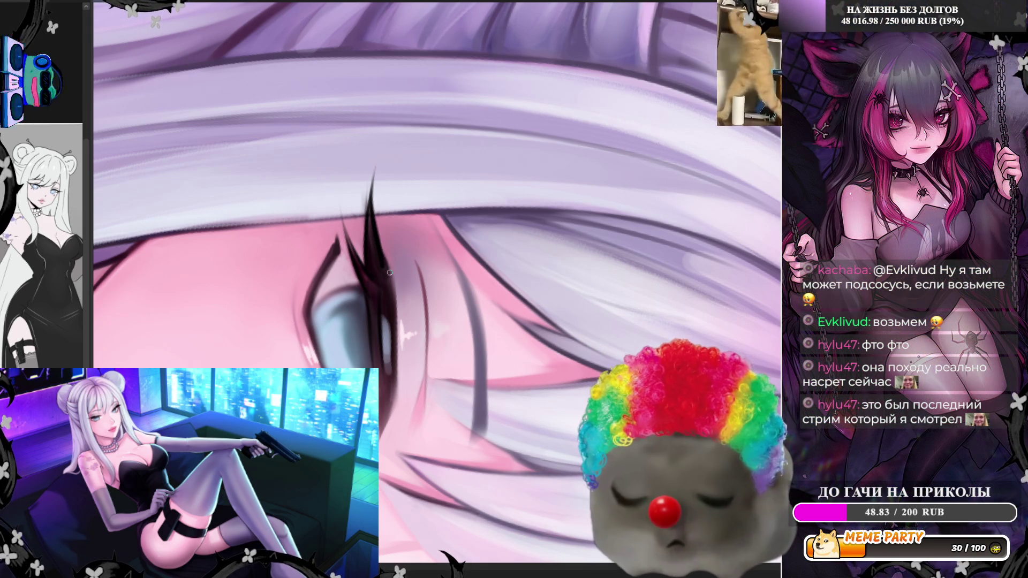
{"action": "left_click_drag", "start_coordinate": [391, 273], "coordinate": [398, 344]}
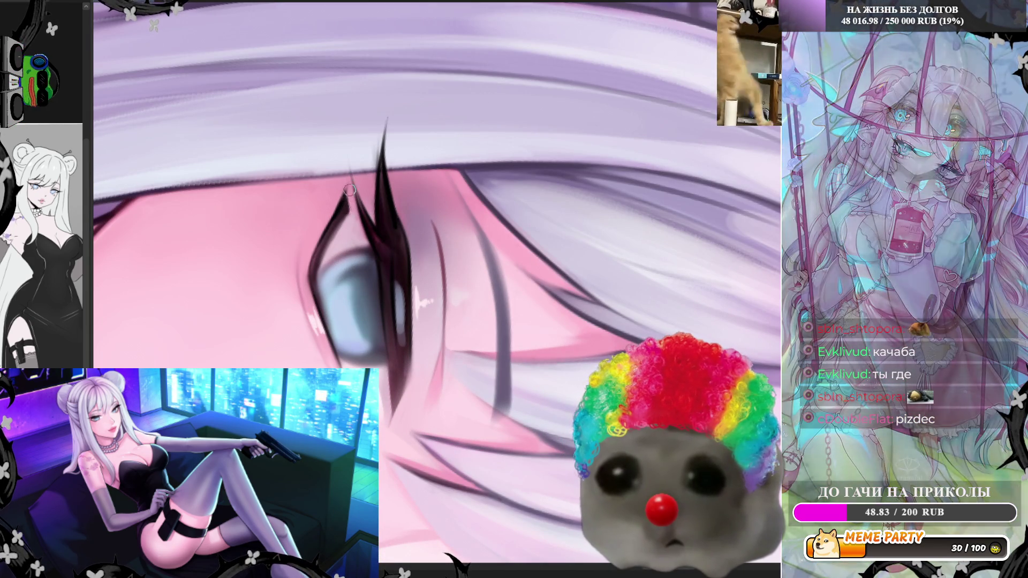
{"action": "mouse_move", "coordinate": [343, 208]}
{"action": "left_mouse_down"}
{"action": "mouse_move", "coordinate": [317, 259]}
{"action": "mouse_move", "coordinate": [321, 244]}
{"action": "mouse_move", "coordinate": [316, 287]}
{"action": "left_mouse_up"}
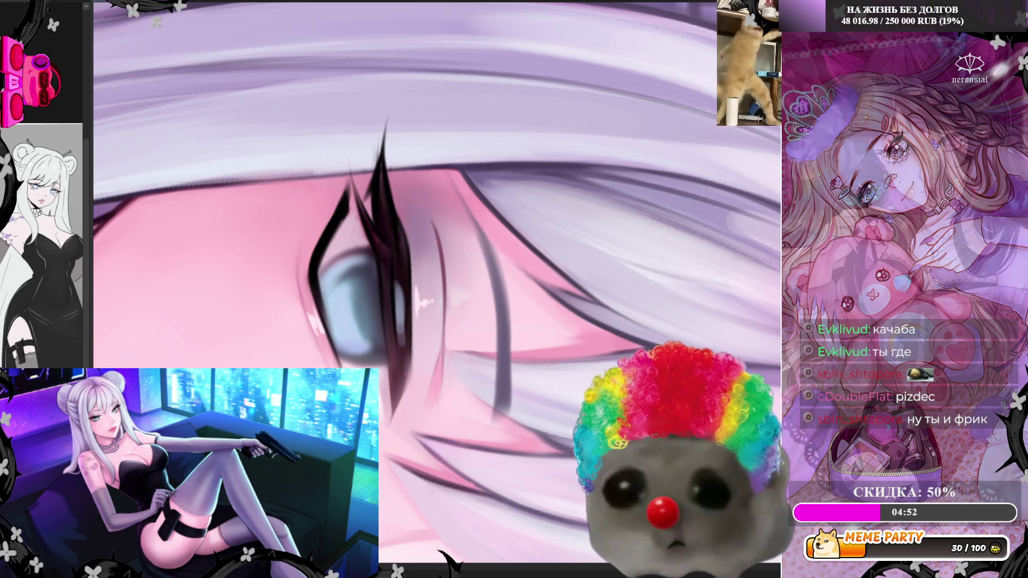
Step: Rotate the canvas about 90° counter-clockwise and zoom in on the lower eye's lashes
{"action": "scroll", "coordinate": [339, 313], "scroll_direction": "down", "scroll_amount": 5}
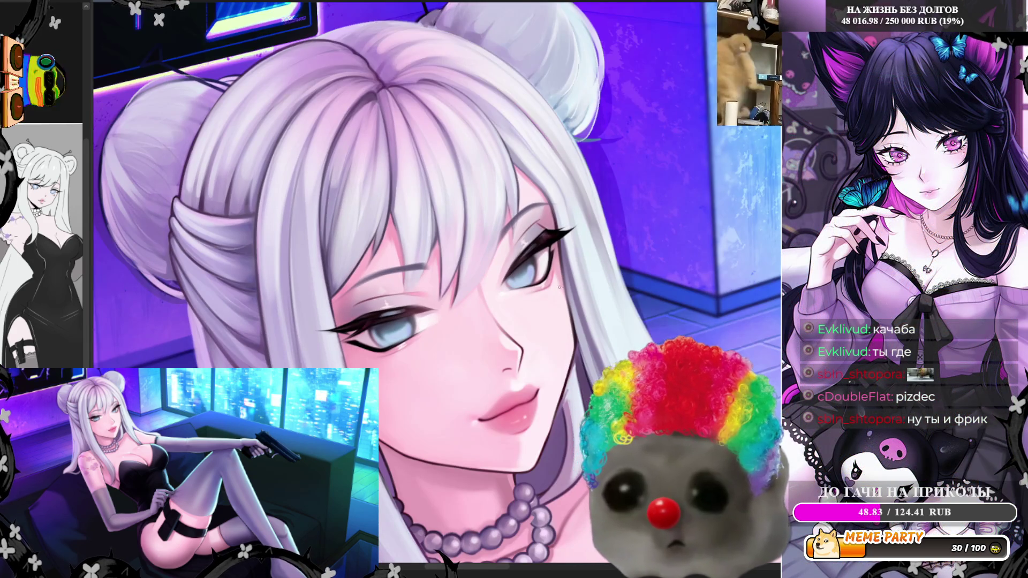
{"action": "scroll", "coordinate": [412, 288], "scroll_direction": "up", "scroll_amount": 2}
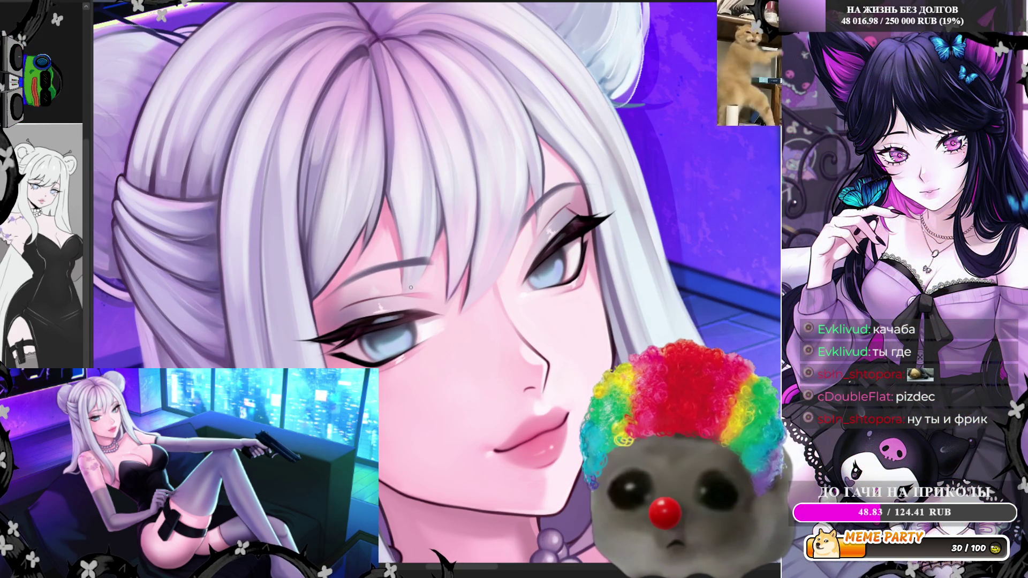
{"action": "mouse_move", "coordinate": [407, 313]}
{"action": "left_mouse_down"}
{"action": "mouse_move", "coordinate": [423, 327]}
{"action": "mouse_move", "coordinate": [461, 322]}
{"action": "left_mouse_up"}
{"action": "scroll", "coordinate": [479, 285], "scroll_direction": "up", "scroll_amount": 3}
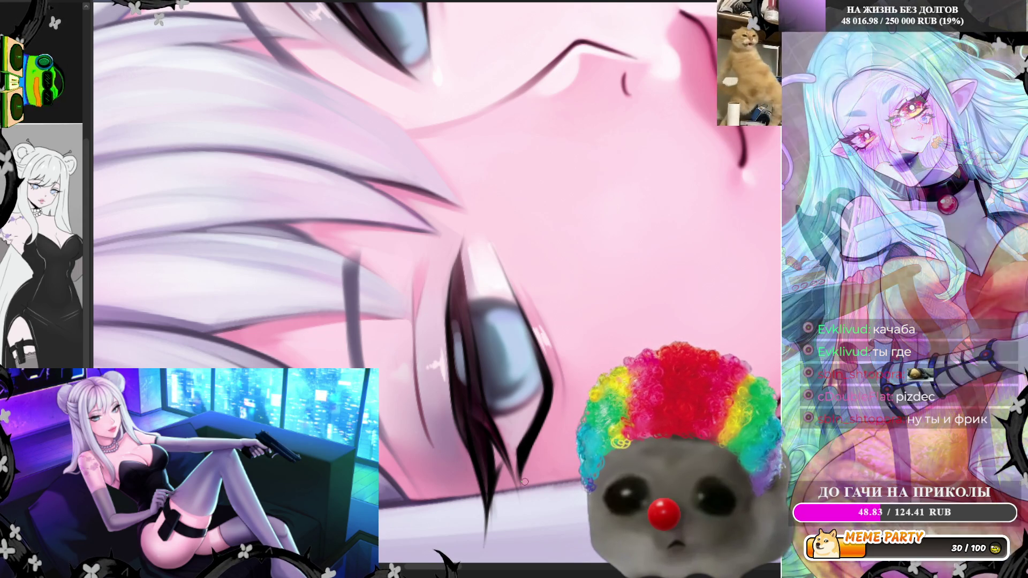
Step: Undo the thin lash stroke, then lasso-fill a dark pointed lash spike at the eye's outer corner
{"action": "scroll", "coordinate": [449, 354], "scroll_direction": "down", "scroll_amount": 3}
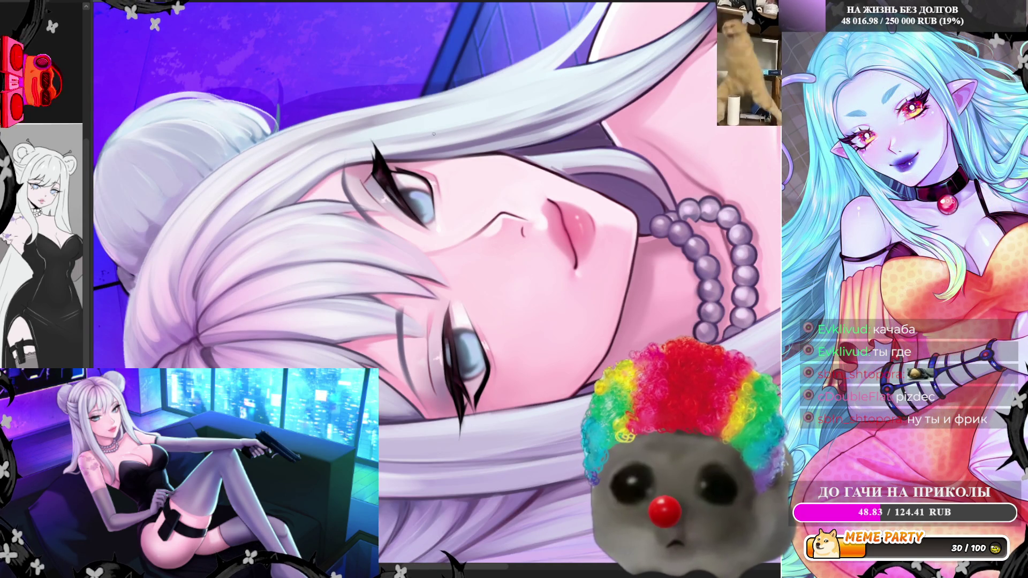
{"action": "scroll", "coordinate": [419, 340], "scroll_direction": "up", "scroll_amount": 5}
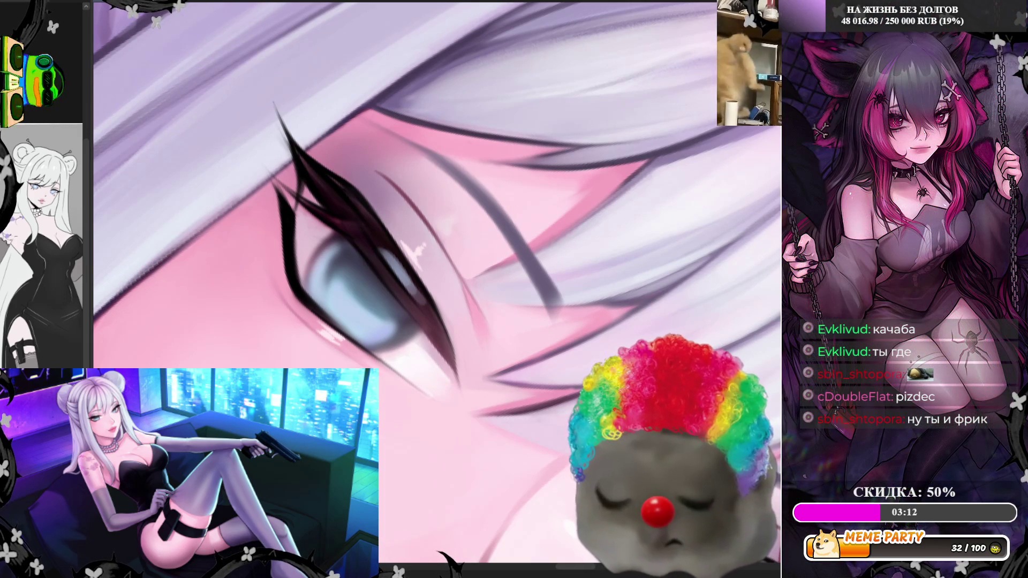
{"action": "key", "text": "ctrl+z"}
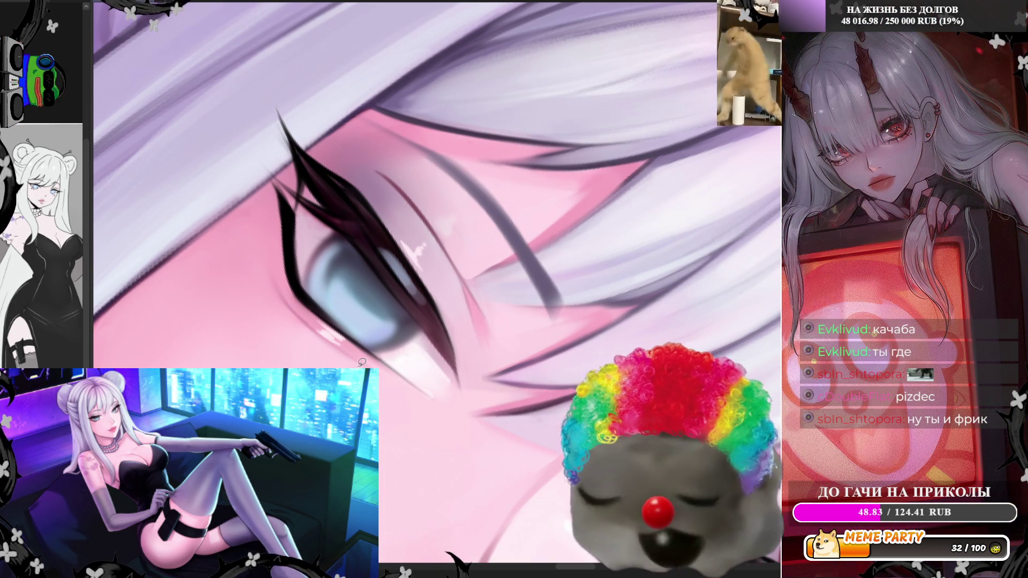
{"action": "scroll", "coordinate": [362, 362], "scroll_direction": "up", "scroll_amount": 3}
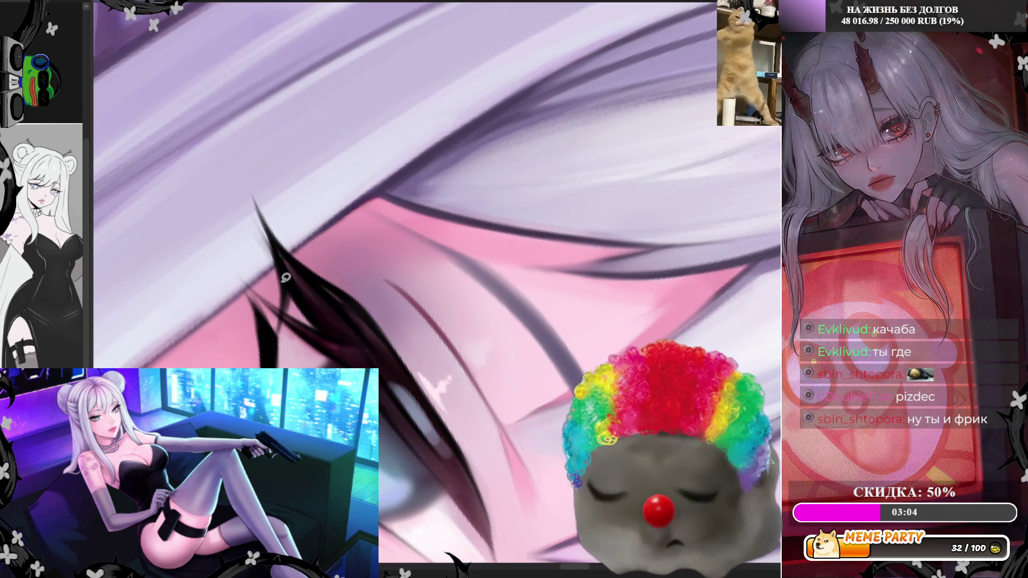
{"action": "left_click_drag", "start_coordinate": [283, 313], "coordinate": [256, 197]}
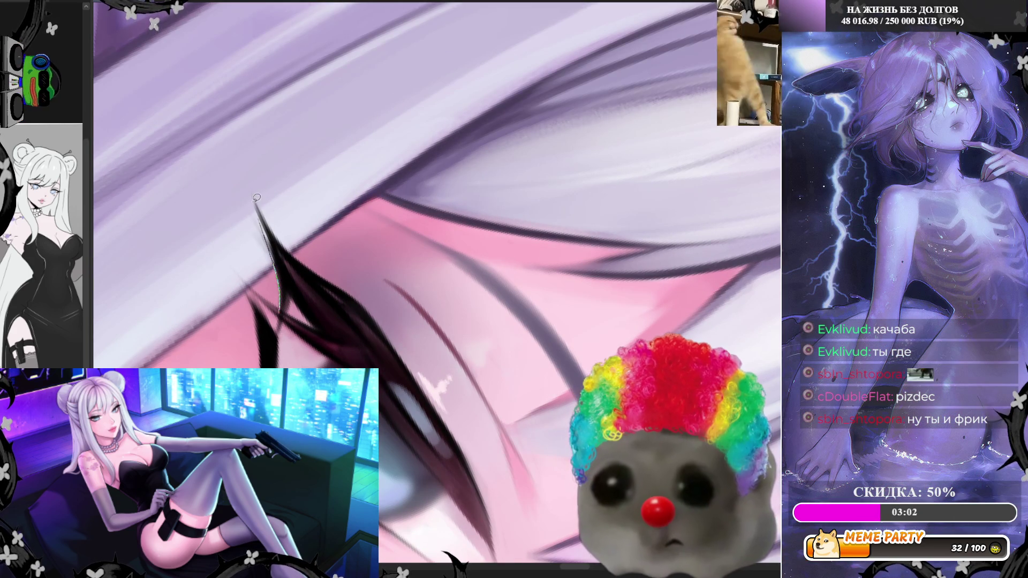
{"action": "mouse_move", "coordinate": [276, 233]}
{"action": "left_mouse_down"}
{"action": "mouse_move", "coordinate": [356, 288]}
{"action": "mouse_move", "coordinate": [390, 339]}
{"action": "left_mouse_up"}
{"action": "mouse_move", "coordinate": [352, 300]}
{"action": "left_mouse_down"}
{"action": "mouse_move", "coordinate": [289, 292]}
{"action": "mouse_move", "coordinate": [289, 310]}
{"action": "left_mouse_up"}
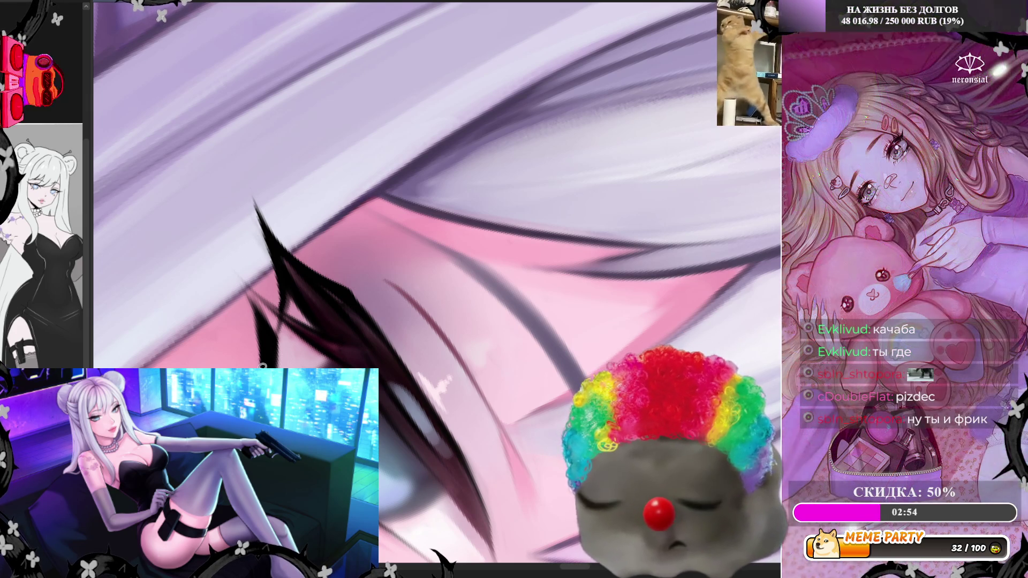
{"action": "scroll", "coordinate": [309, 159], "scroll_direction": "down", "scroll_amount": 3}
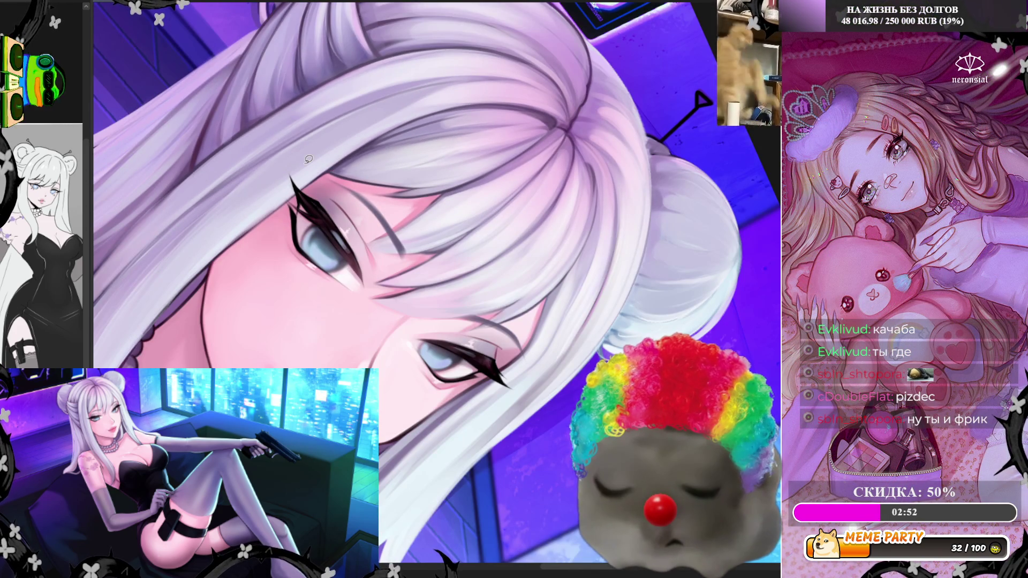
Step: Brush a short dark stroke onto the winged upper lashes beneath the white hair
{"action": "scroll", "coordinate": [309, 159], "scroll_direction": "up", "scroll_amount": 4}
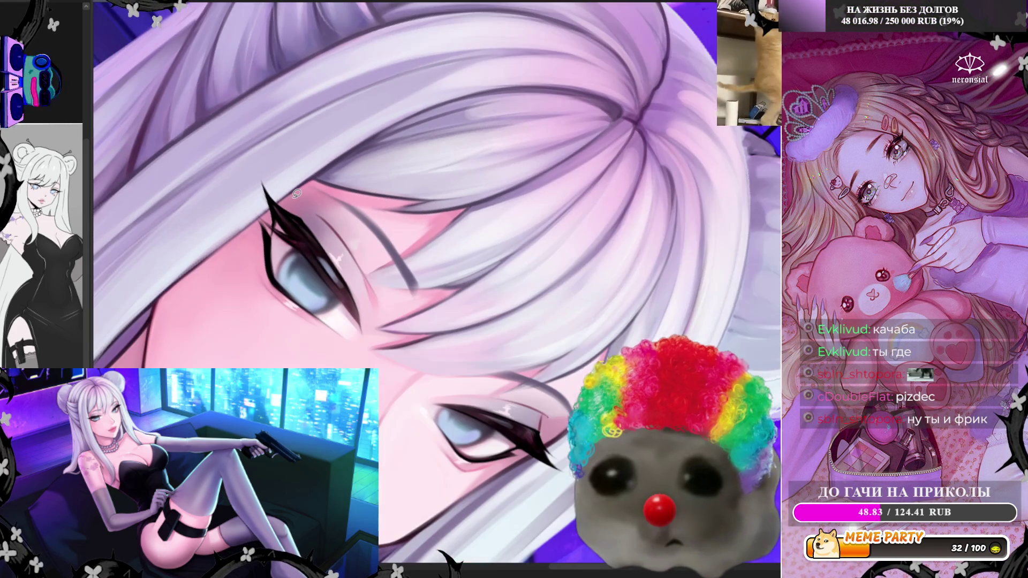
{"action": "scroll", "coordinate": [297, 193], "scroll_direction": "up", "scroll_amount": 4}
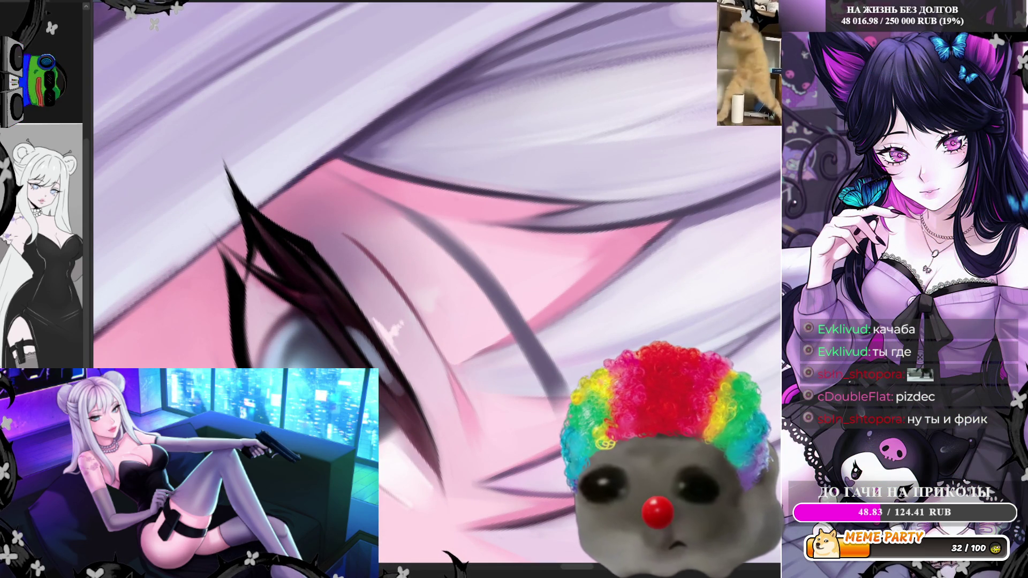
{"action": "left_click_drag", "start_coordinate": [308, 244], "coordinate": [270, 194]}
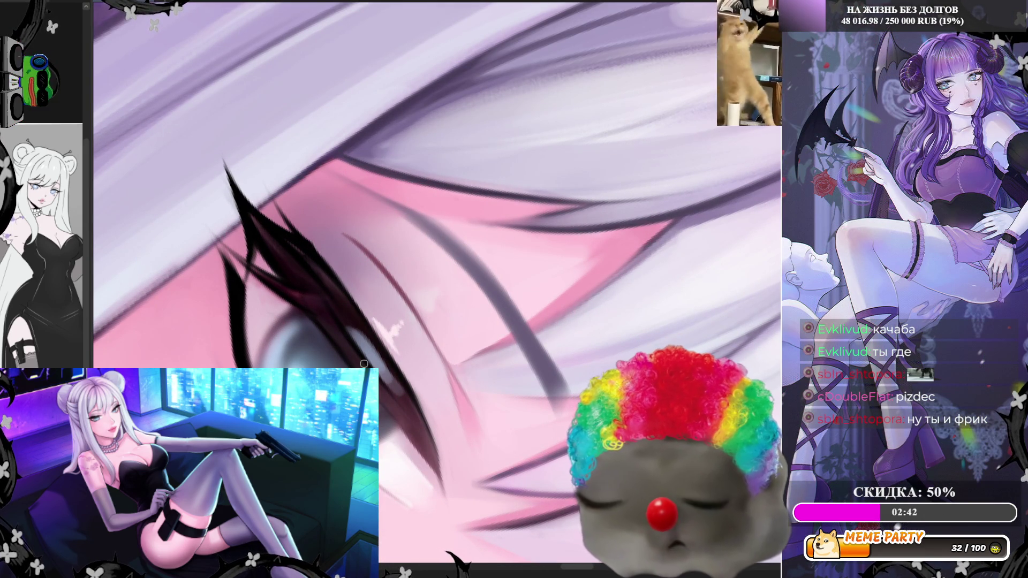
{"action": "scroll", "coordinate": [336, 284], "scroll_direction": "down", "scroll_amount": 5}
{"action": "scroll", "coordinate": [381, 323], "scroll_direction": "up", "scroll_amount": 5}
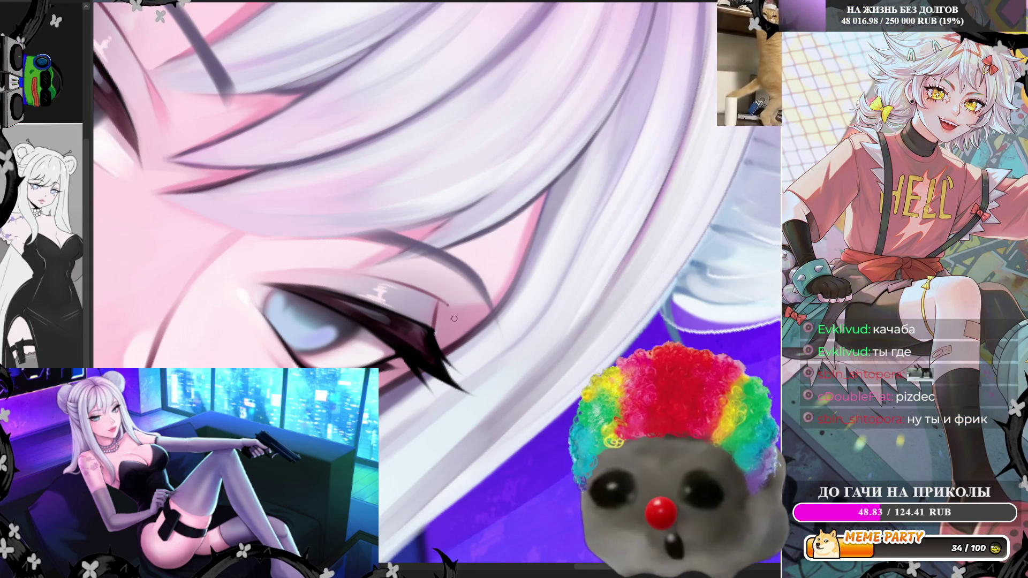
{"action": "scroll", "coordinate": [437, 296], "scroll_direction": "down", "scroll_amount": 5}
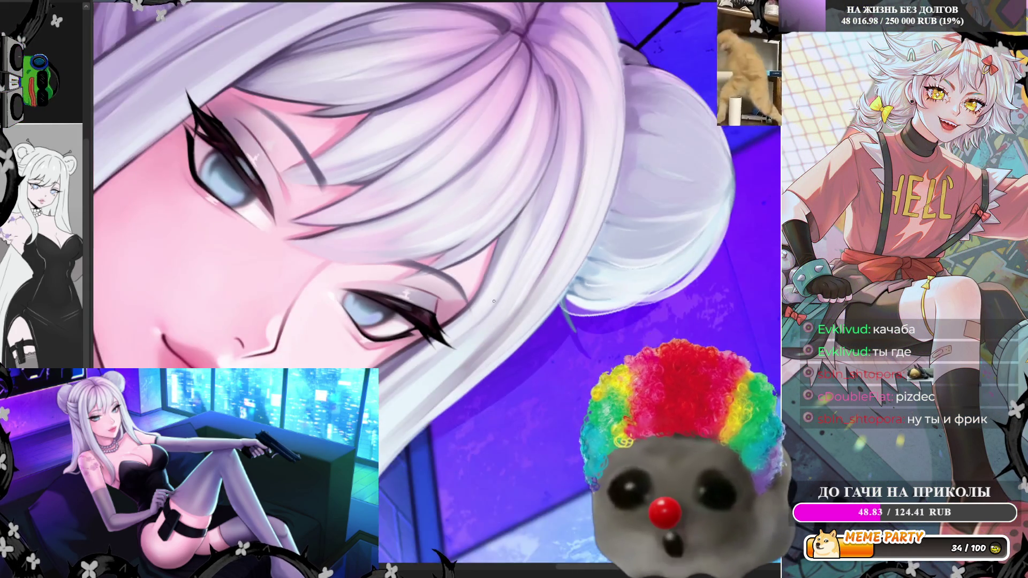
{"action": "scroll", "coordinate": [366, 172], "scroll_direction": "up", "scroll_amount": 5}
{"action": "scroll", "coordinate": [367, 172], "scroll_direction": "up", "scroll_amount": 1}
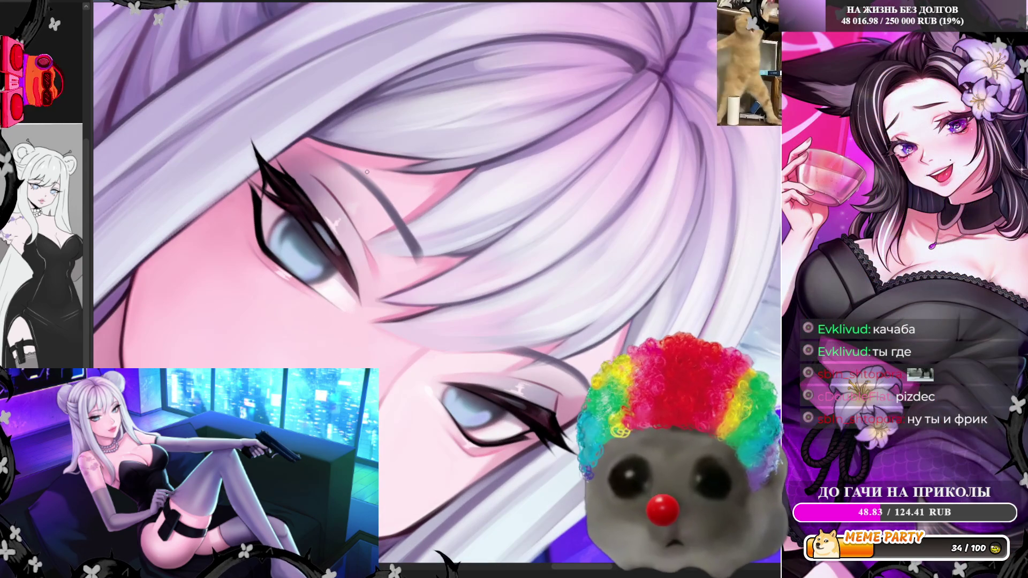
{"action": "scroll", "coordinate": [362, 231], "scroll_direction": "down", "scroll_amount": 3}
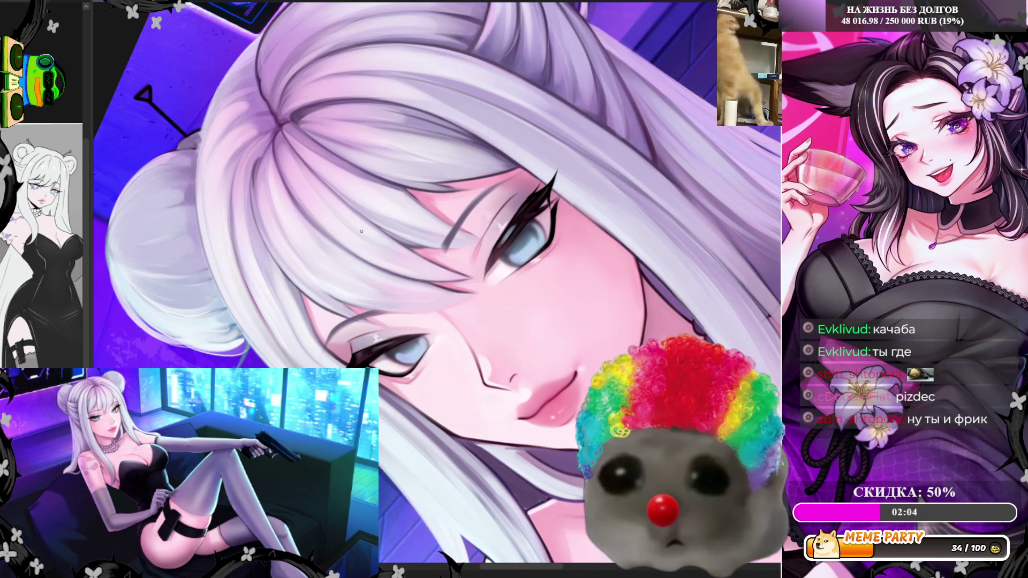
{"action": "scroll", "coordinate": [551, 188], "scroll_direction": "up", "scroll_amount": 5}
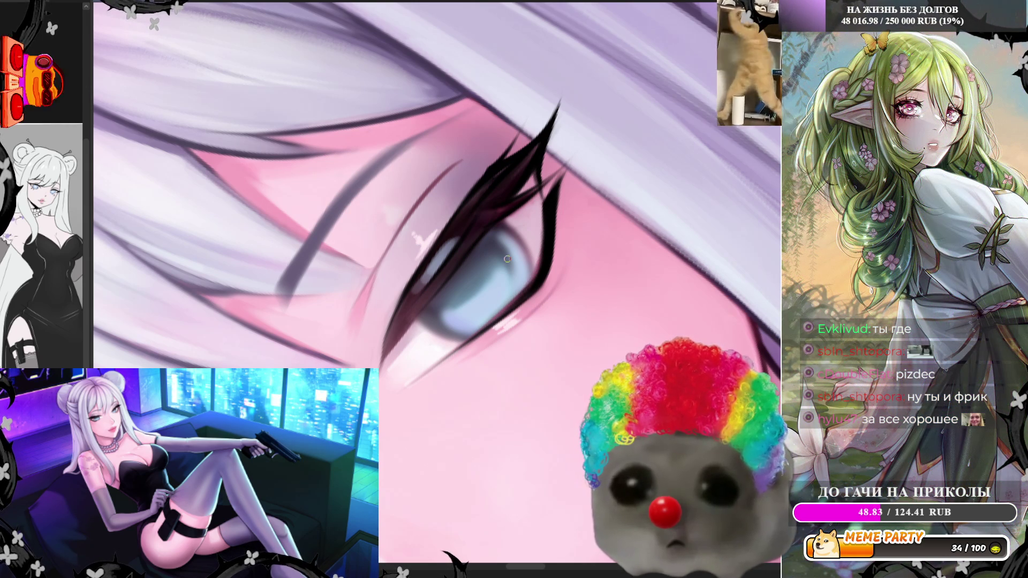
{"action": "scroll", "coordinate": [508, 259], "scroll_direction": "down", "scroll_amount": 3}
{"action": "scroll", "coordinate": [401, 358], "scroll_direction": "up", "scroll_amount": 3}
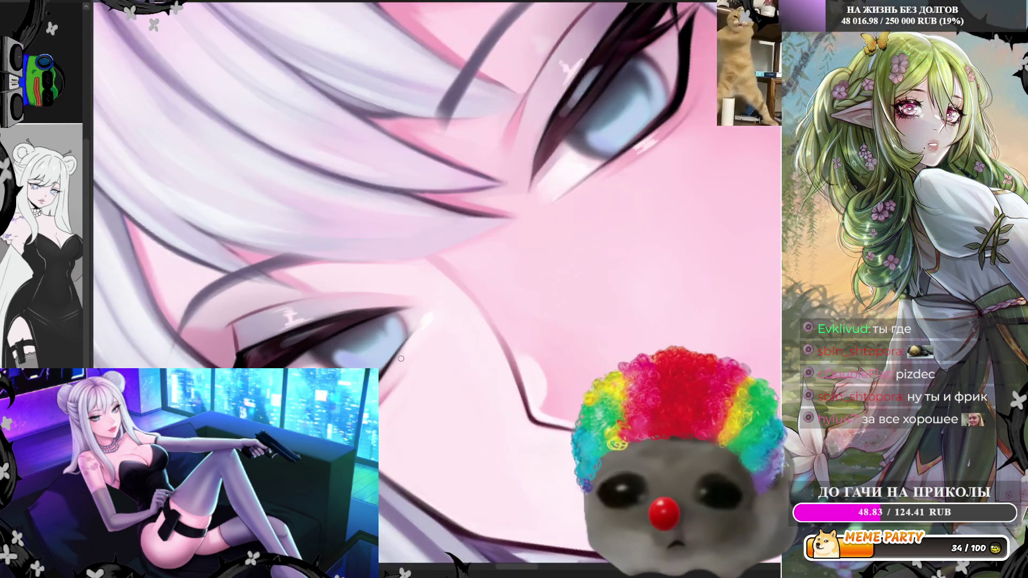
{"action": "scroll", "coordinate": [401, 359], "scroll_direction": "up", "scroll_amount": 2}
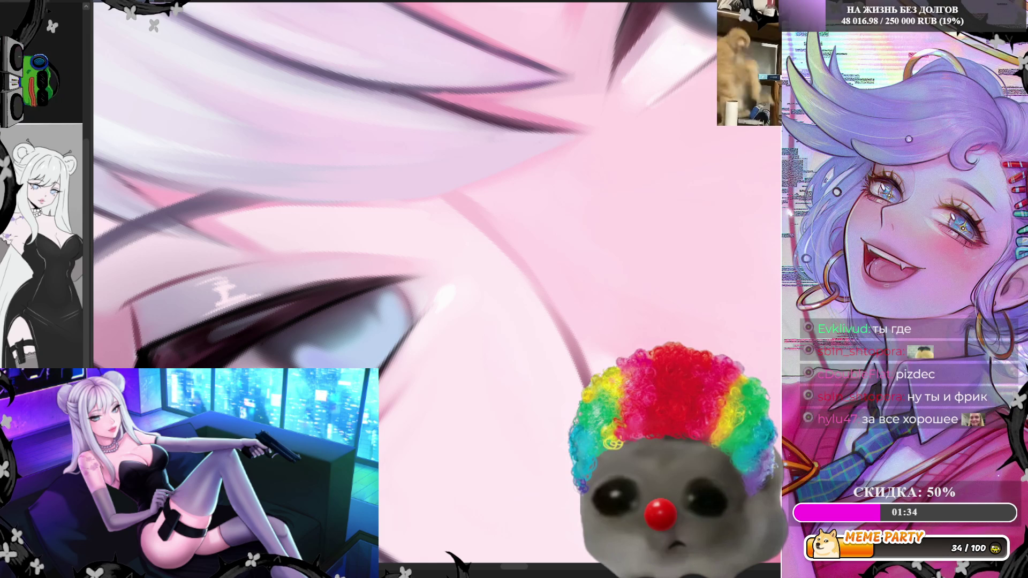
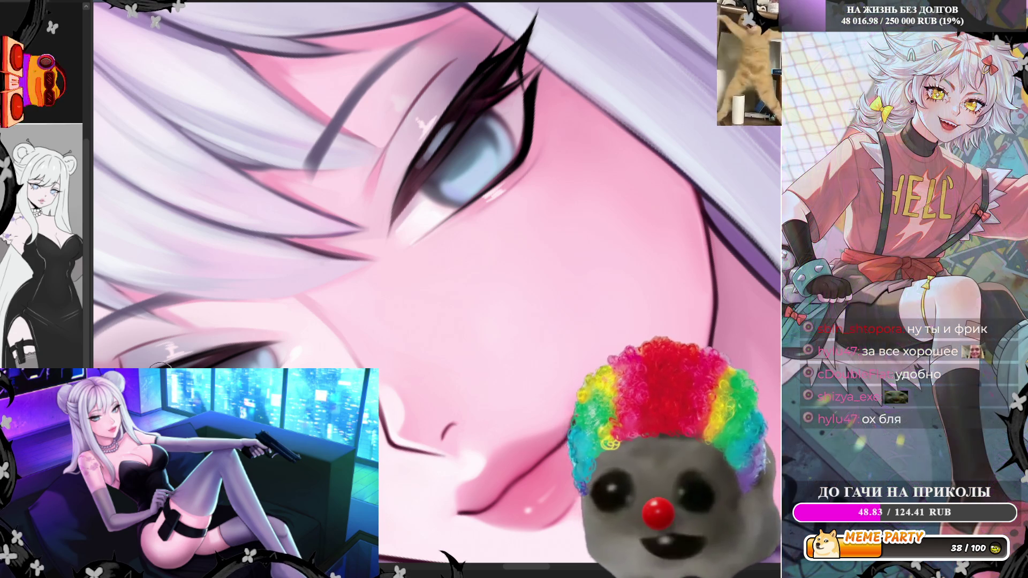
Step: Zoom between the whole face and the eye to review the lash and iris shading
{"action": "scroll", "coordinate": [496, 168], "scroll_direction": "down", "scroll_amount": 4}
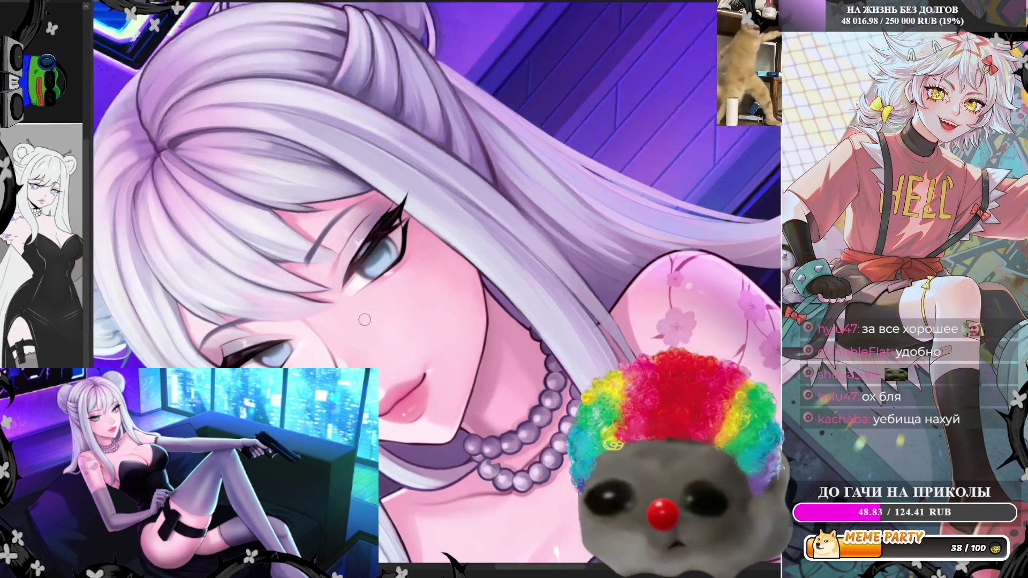
{"action": "scroll", "coordinate": [473, 197], "scroll_direction": "down", "scroll_amount": 2}
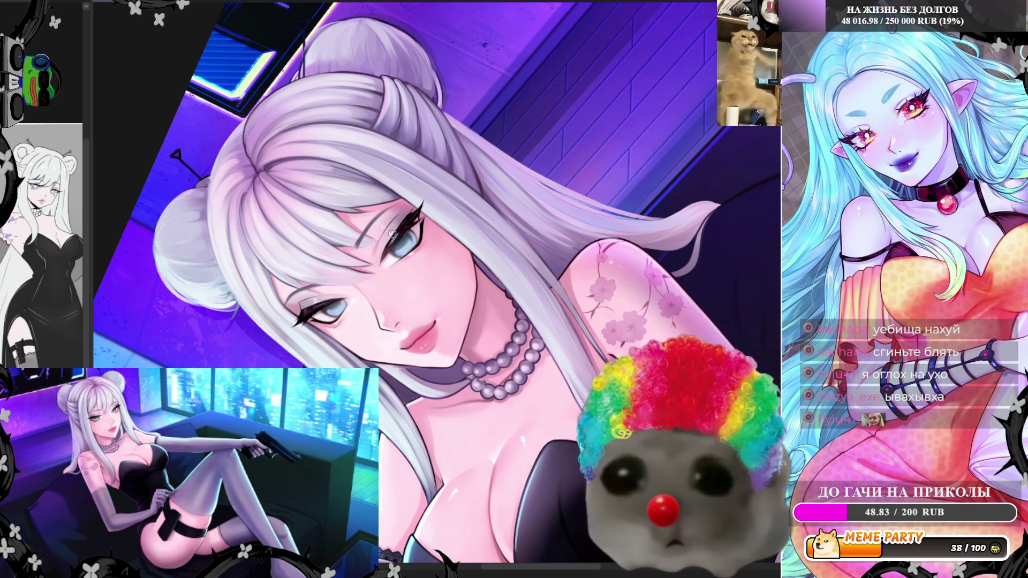
{"action": "scroll", "coordinate": [390, 239], "scroll_direction": "up", "scroll_amount": 3}
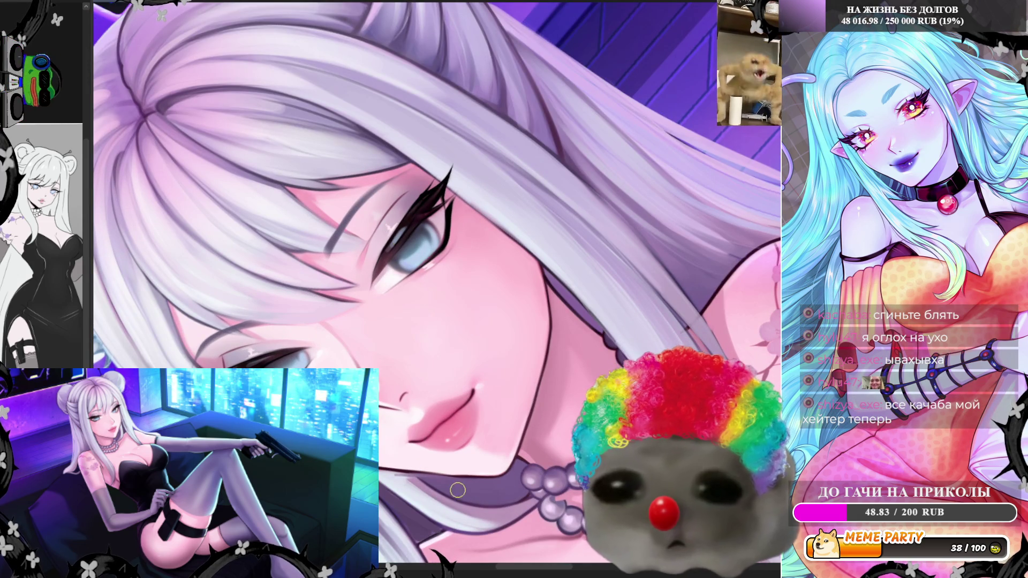
{"action": "scroll", "coordinate": [454, 259], "scroll_direction": "up", "scroll_amount": 2}
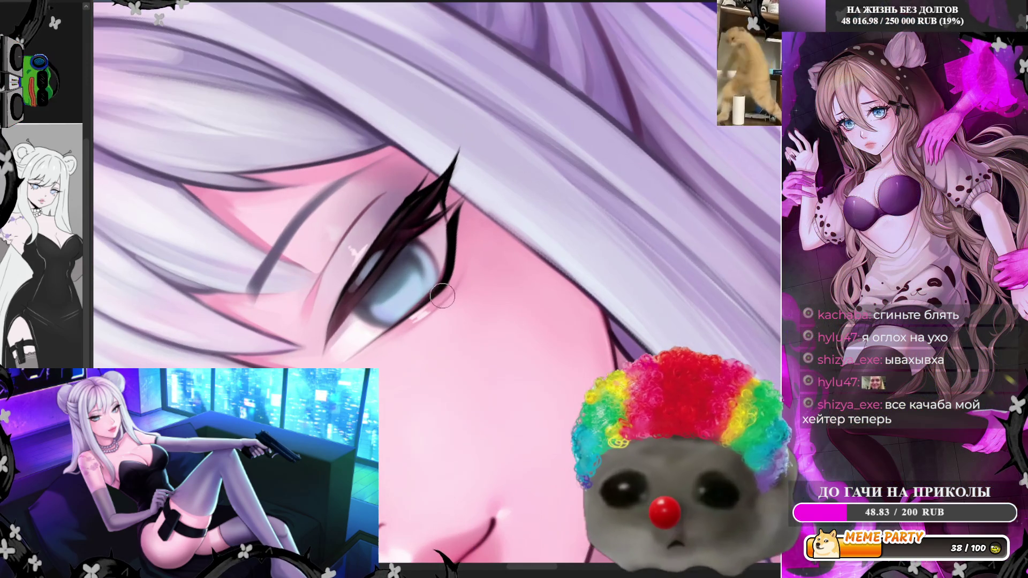
{"action": "scroll", "coordinate": [441, 293], "scroll_direction": "up", "scroll_amount": 1}
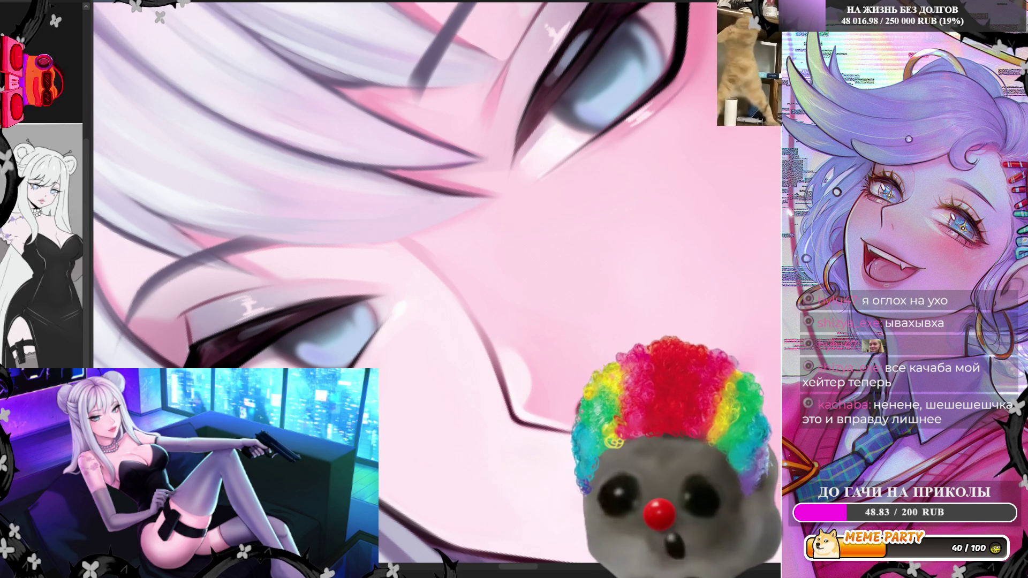
Step: Rotate the canvas level so the girl's face stands nearly upright
{"action": "scroll", "coordinate": [447, 248], "scroll_direction": "down", "scroll_amount": 5}
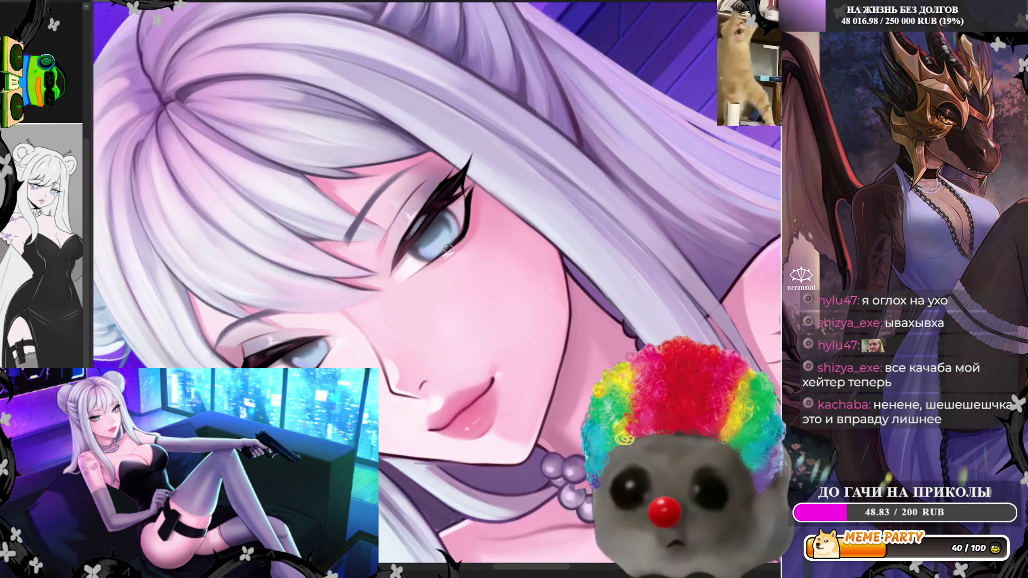
{"action": "scroll", "coordinate": [406, 327], "scroll_direction": "up", "scroll_amount": 3}
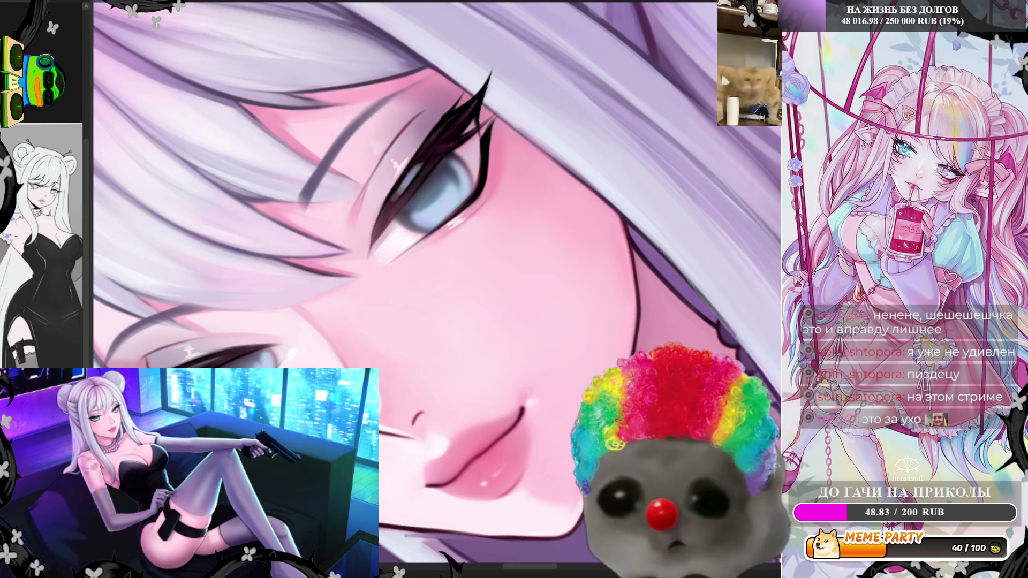
{"action": "key", "text": "Escape"}
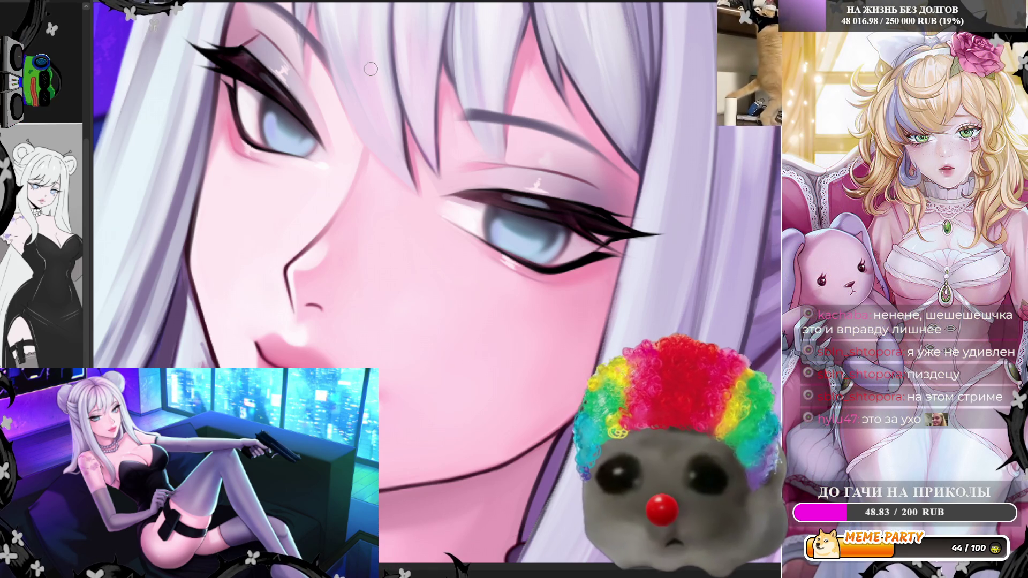
Step: Sample a colour from the left eye for painting the iris and lid highlights
{"action": "scroll", "coordinate": [371, 69], "scroll_direction": "down", "scroll_amount": 3}
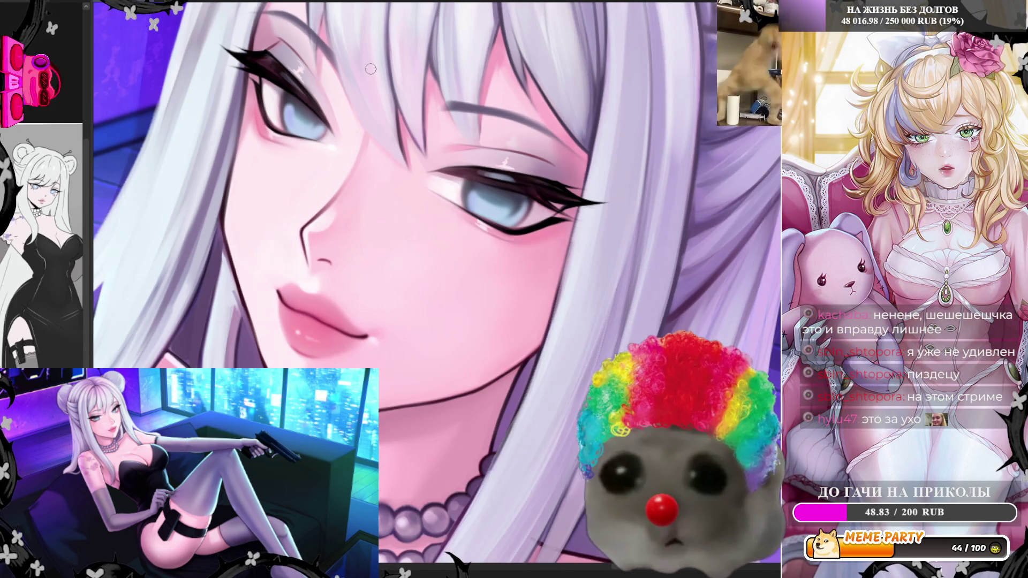
{"action": "scroll", "coordinate": [337, 146], "scroll_direction": "up", "scroll_amount": 3}
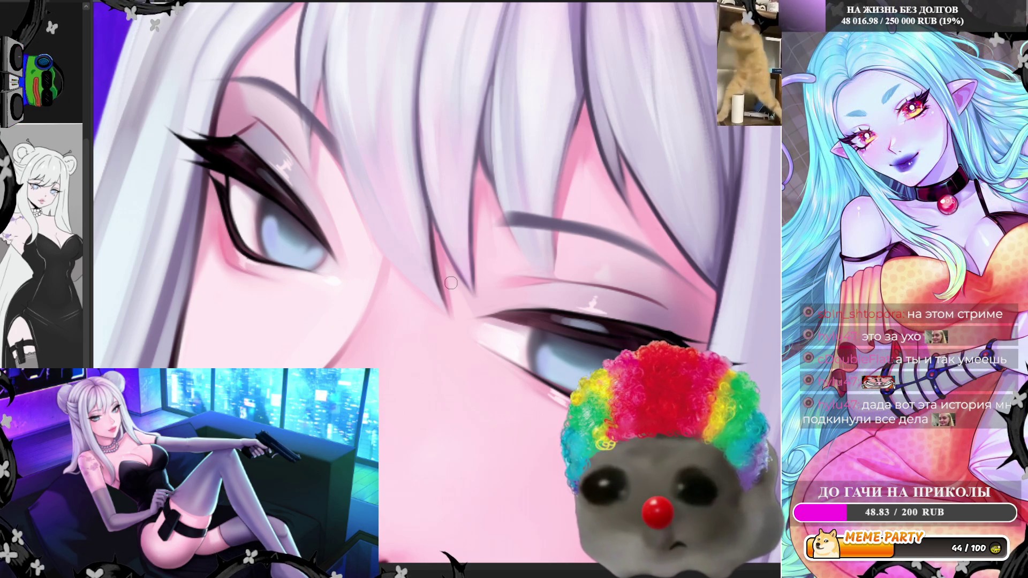
{"action": "left_click", "coordinate": [266, 211], "text": "alt"}
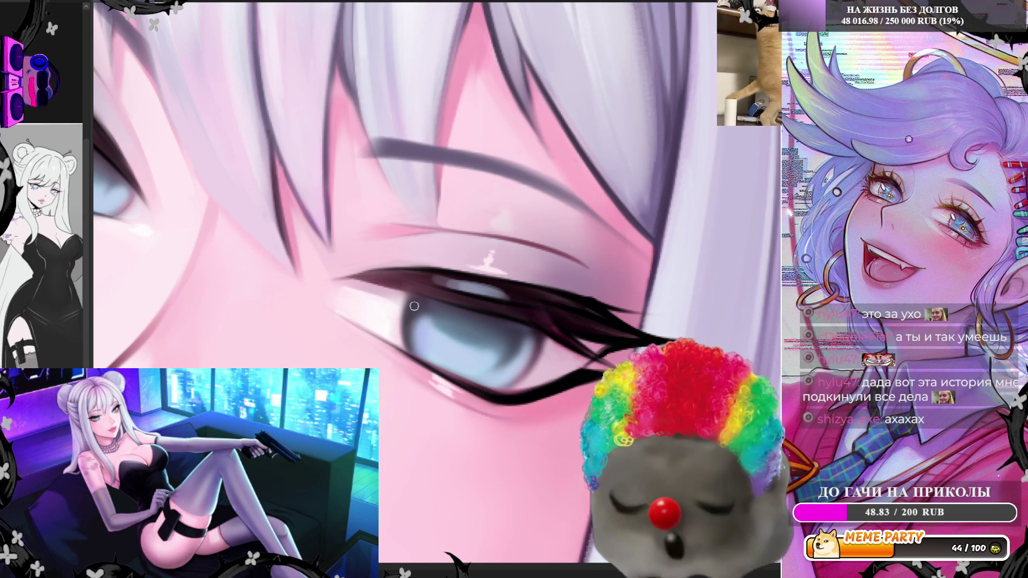
Step: Zoom in on the eyes and sample the iris colour to paint with
{"action": "scroll", "coordinate": [415, 307], "scroll_direction": "down", "scroll_amount": 3}
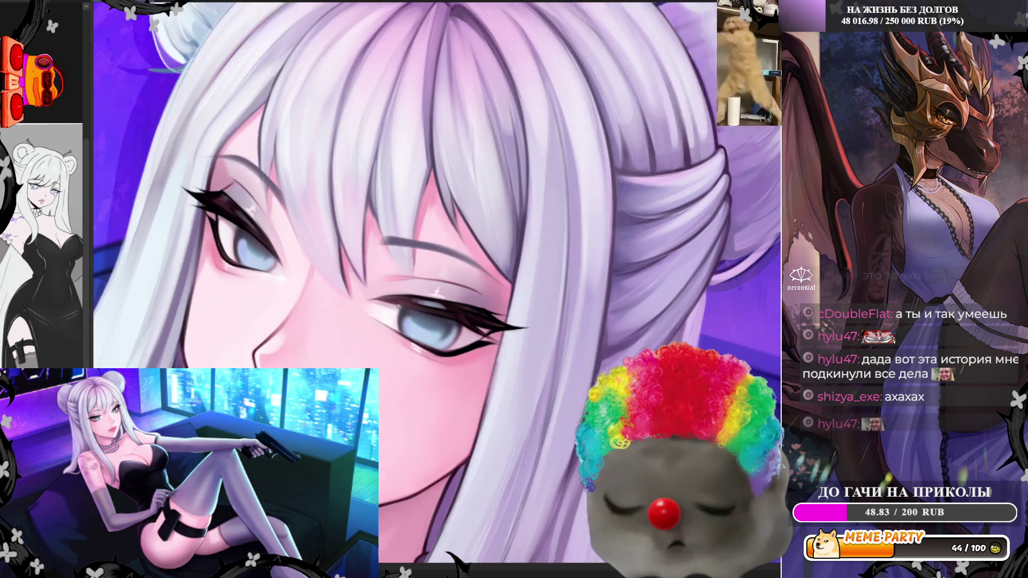
{"action": "scroll", "coordinate": [398, 307], "scroll_direction": "down", "scroll_amount": 1}
{"action": "scroll", "coordinate": [398, 306], "scroll_direction": "down", "scroll_amount": 2}
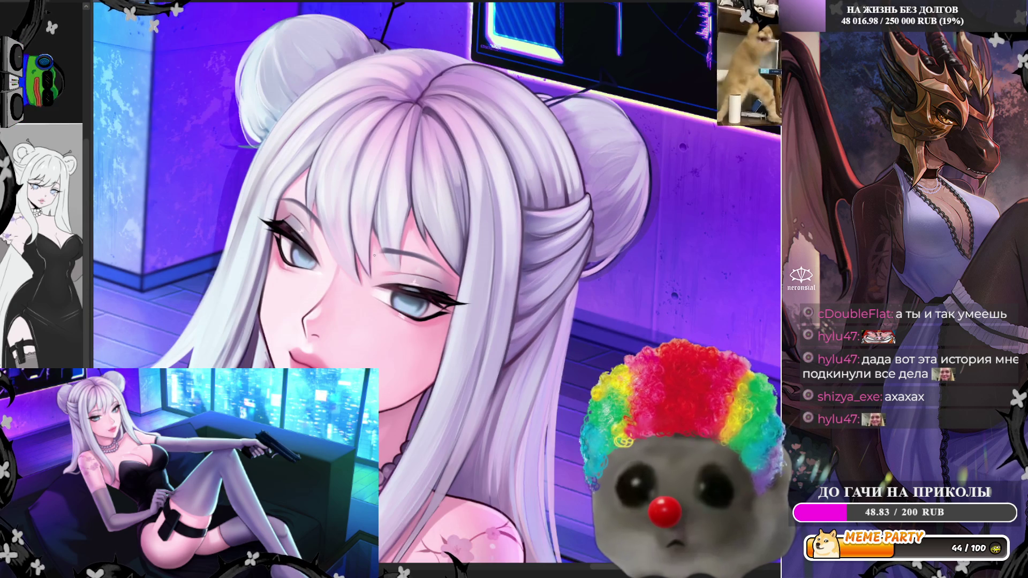
{"action": "scroll", "coordinate": [412, 266], "scroll_direction": "up", "scroll_amount": 5}
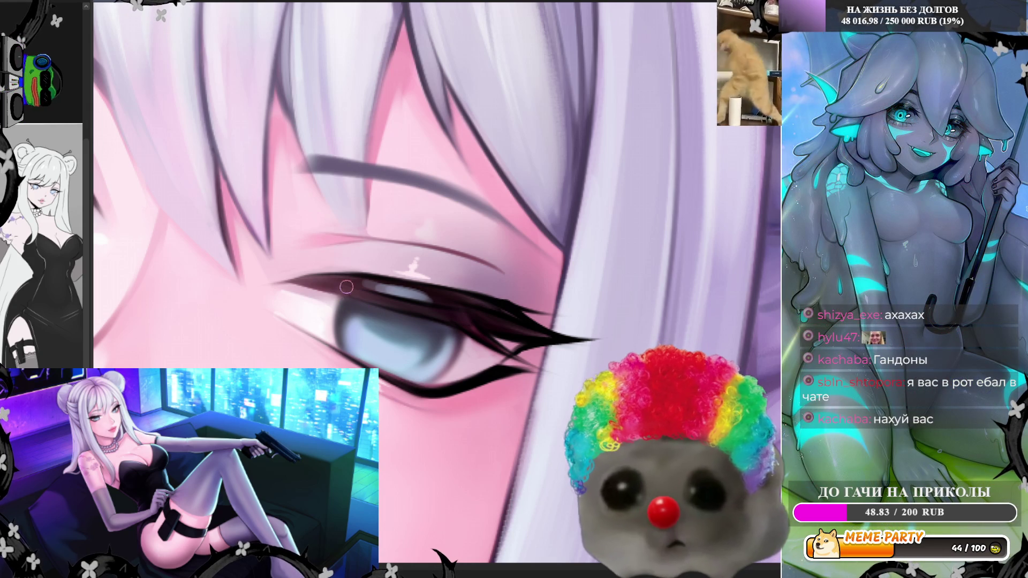
{"action": "scroll", "coordinate": [391, 219], "scroll_direction": "left", "scroll_amount": 5}
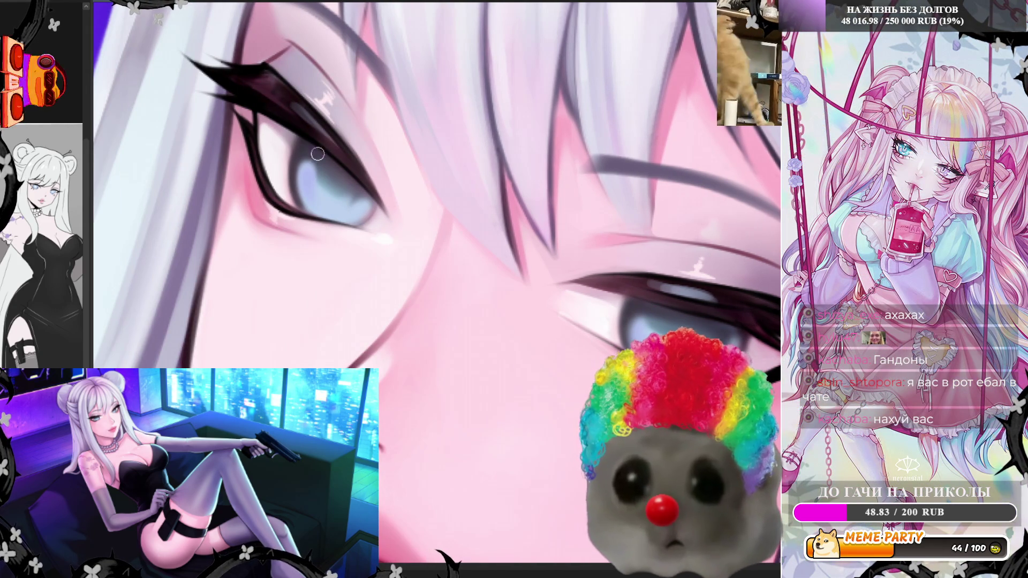
{"action": "left_click", "coordinate": [316, 191], "text": "alt"}
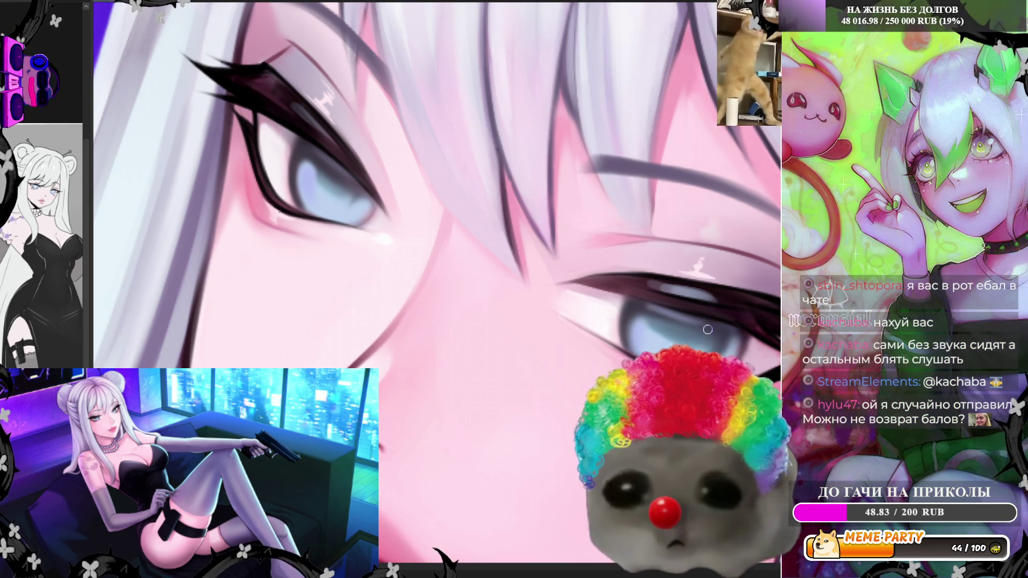
Step: Fit the illustration in view, zoom back in and brush soft light-blue strokes into the irises
{"action": "key", "text": "ctrl+0"}
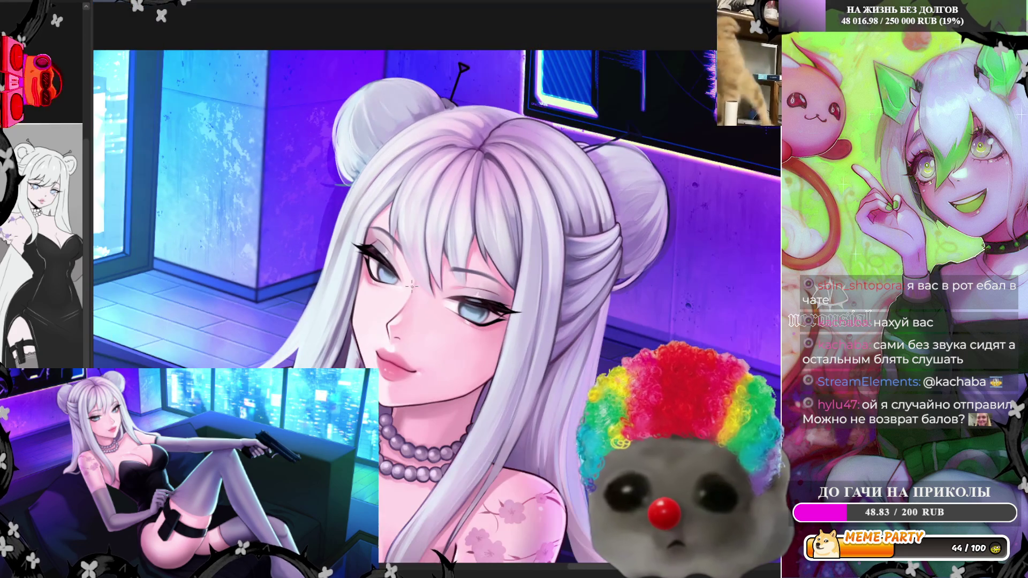
{"action": "scroll", "coordinate": [463, 291], "scroll_direction": "up", "scroll_amount": 2}
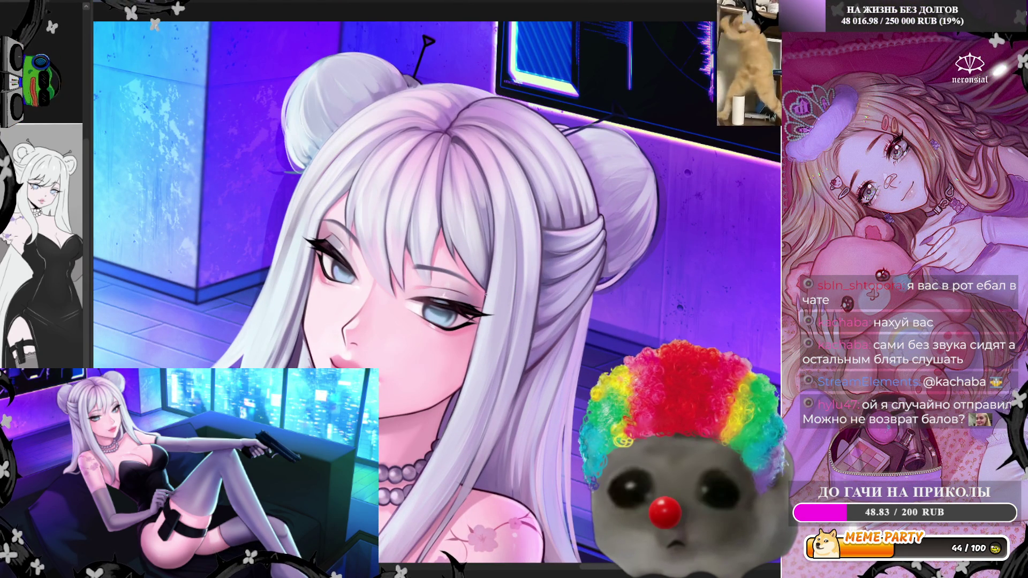
{"action": "scroll", "coordinate": [481, 295], "scroll_direction": "up", "scroll_amount": 5}
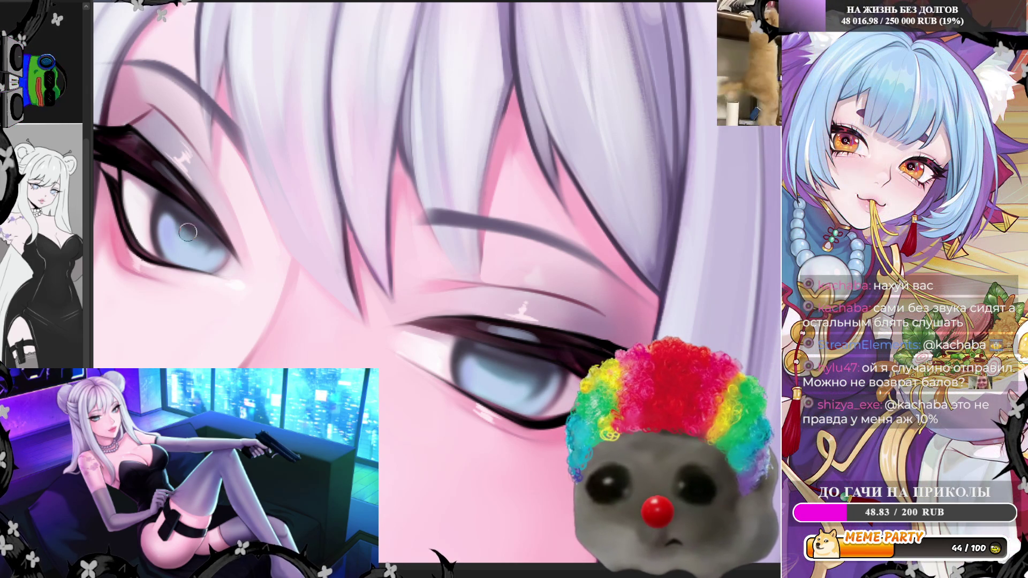
{"action": "left_click_drag", "start_coordinate": [188, 232], "coordinate": [197, 239]}
{"action": "left_click_drag", "start_coordinate": [507, 375], "coordinate": [510, 373]}
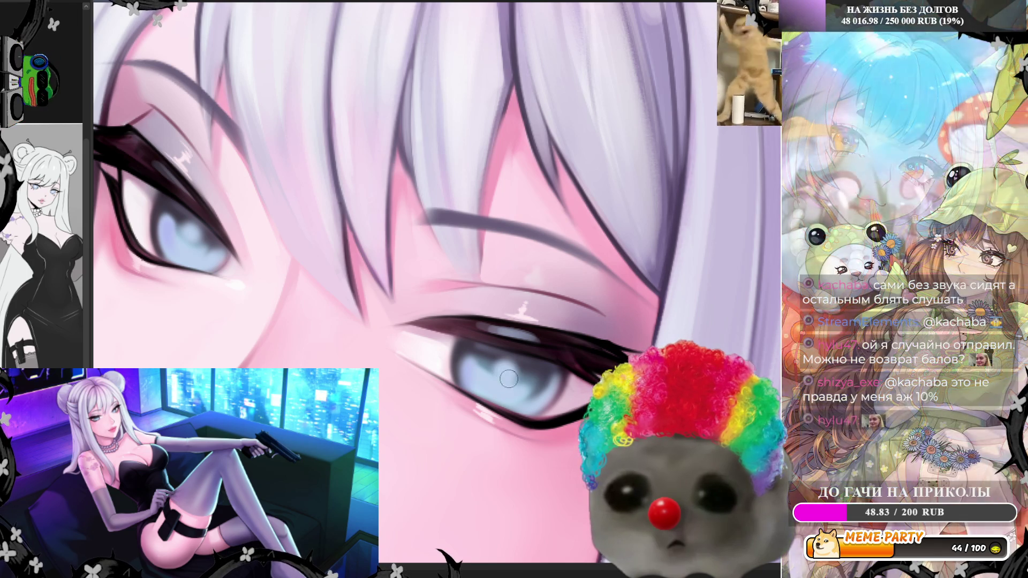
Step: Flip the canvas horizontally with H to review the eyes mirrored
{"action": "scroll", "coordinate": [457, 271], "scroll_direction": "down", "scroll_amount": 5}
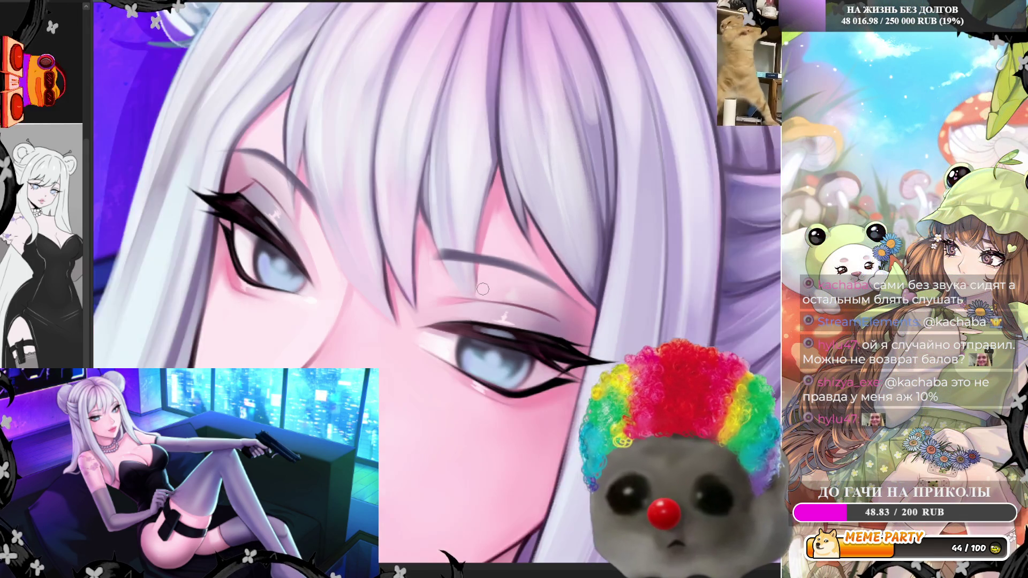
{"action": "scroll", "coordinate": [457, 271], "scroll_direction": "up", "scroll_amount": 5}
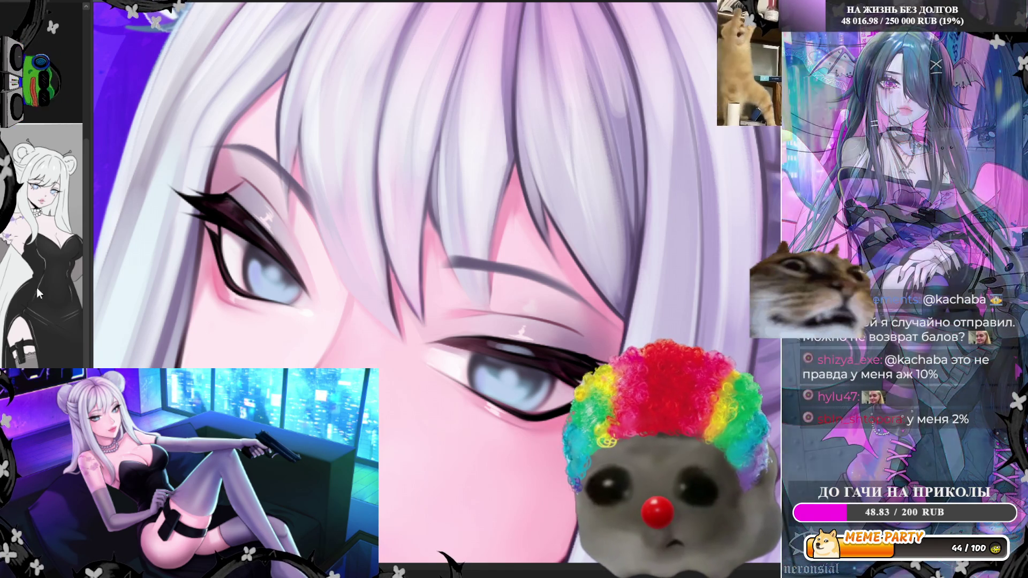
{"action": "scroll", "coordinate": [353, 306], "scroll_direction": "up", "scroll_amount": 2}
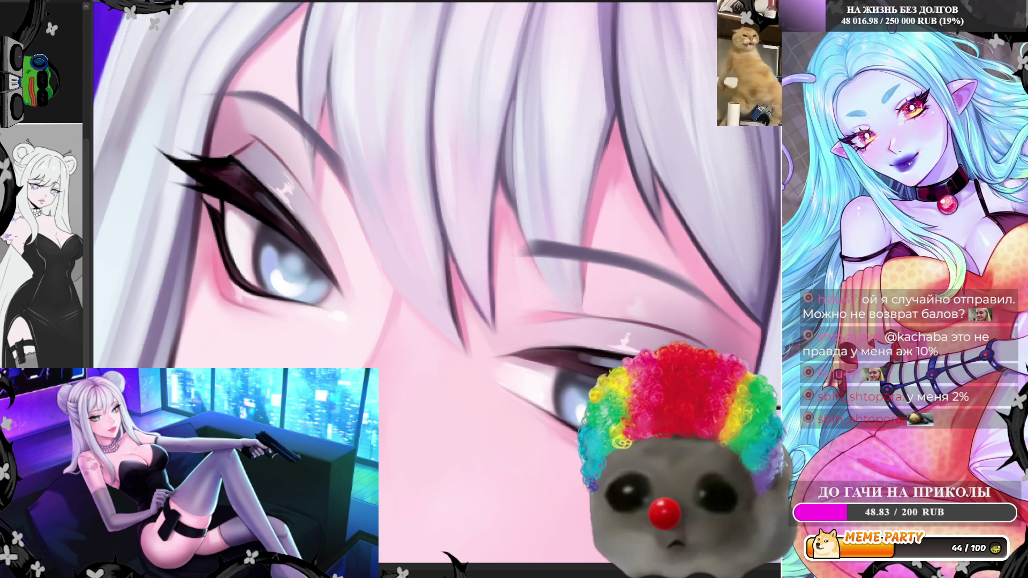
{"action": "scroll", "coordinate": [556, 436], "scroll_direction": "down", "scroll_amount": 5}
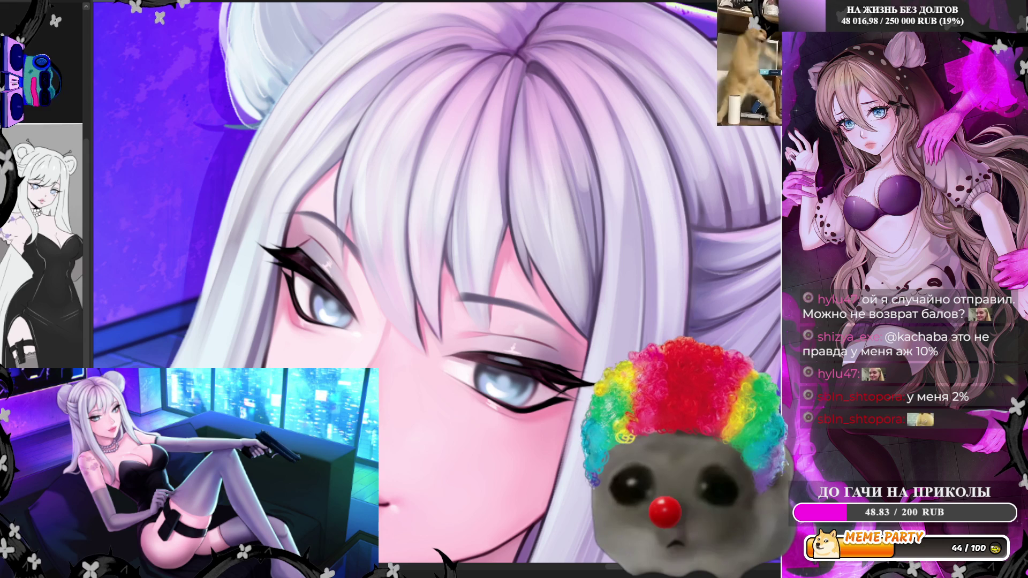
{"action": "scroll", "coordinate": [502, 315], "scroll_direction": "up", "scroll_amount": 2}
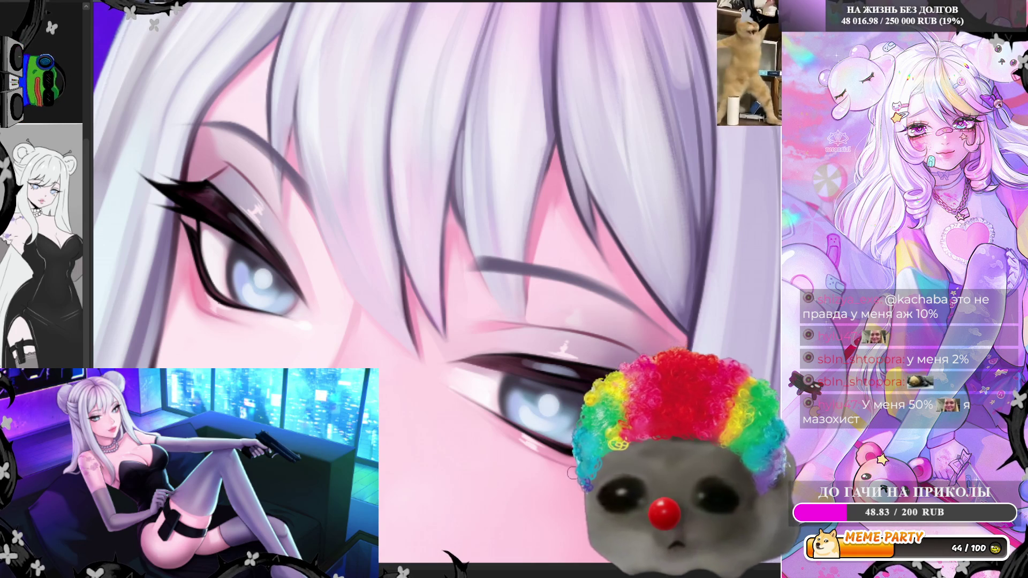
{"action": "key", "text": "h"}
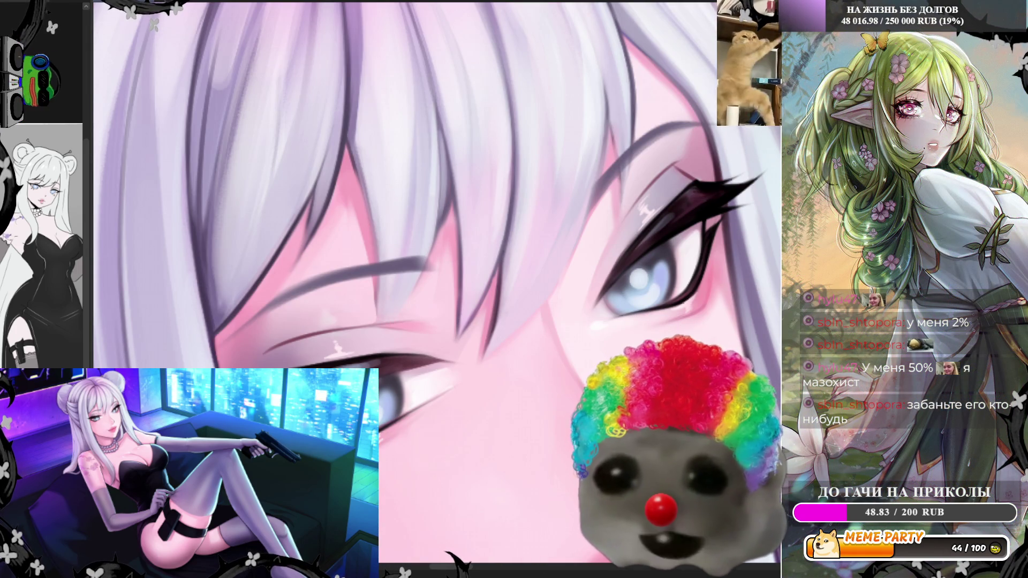
{"action": "scroll", "coordinate": [463, 45], "scroll_direction": "down", "scroll_amount": 3}
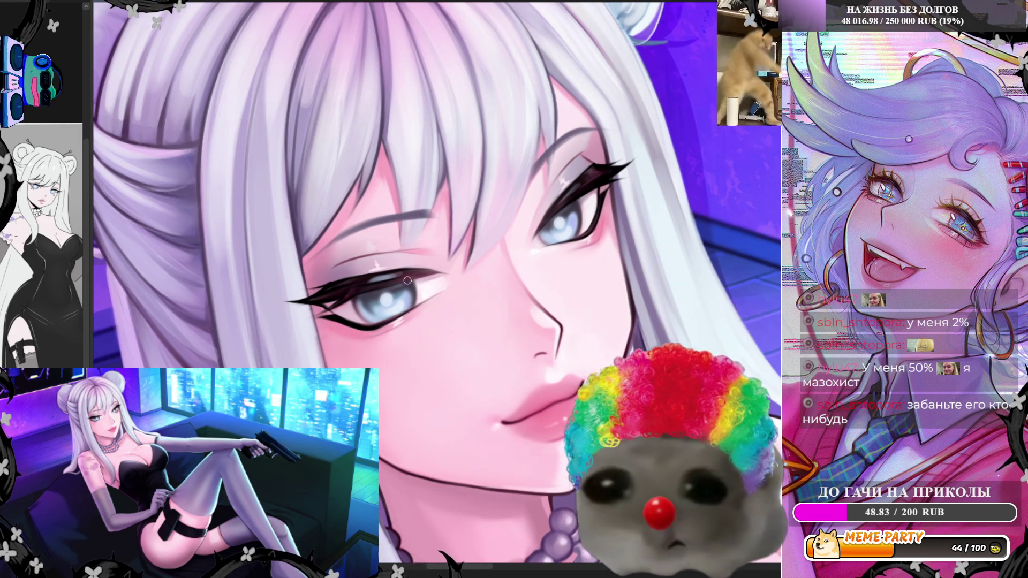
{"action": "scroll", "coordinate": [479, 309], "scroll_direction": "up", "scroll_amount": 3}
{"action": "scroll", "coordinate": [479, 309], "scroll_direction": "up", "scroll_amount": 1}
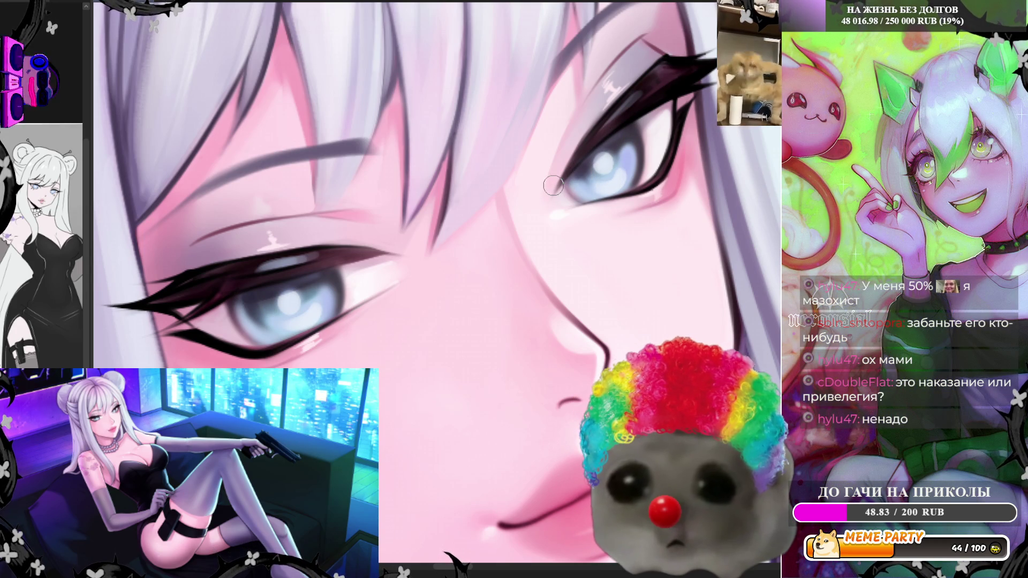
{"action": "scroll", "coordinate": [553, 185], "scroll_direction": "down", "scroll_amount": 5}
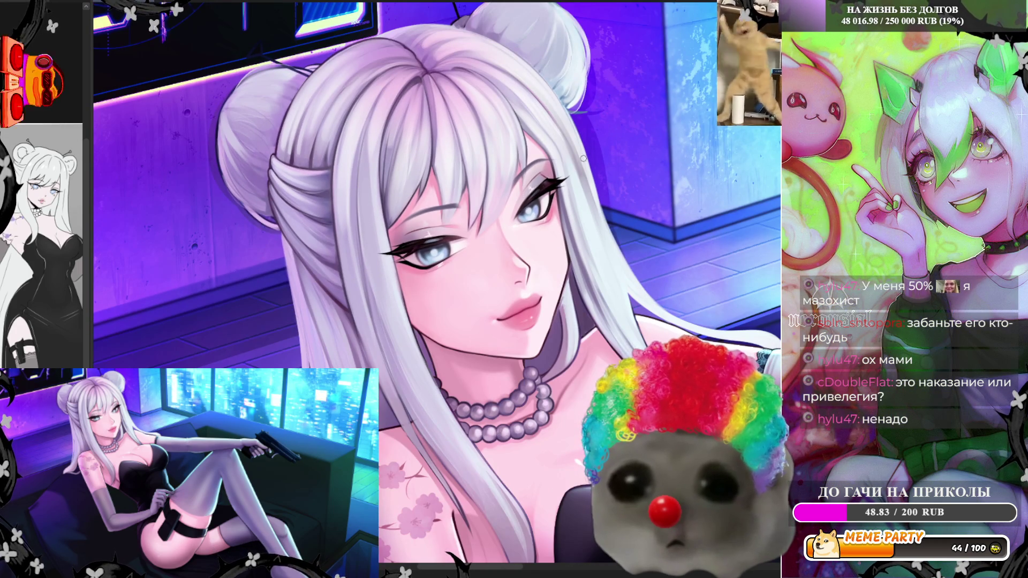
{"action": "scroll", "coordinate": [468, 237], "scroll_direction": "up", "scroll_amount": 5}
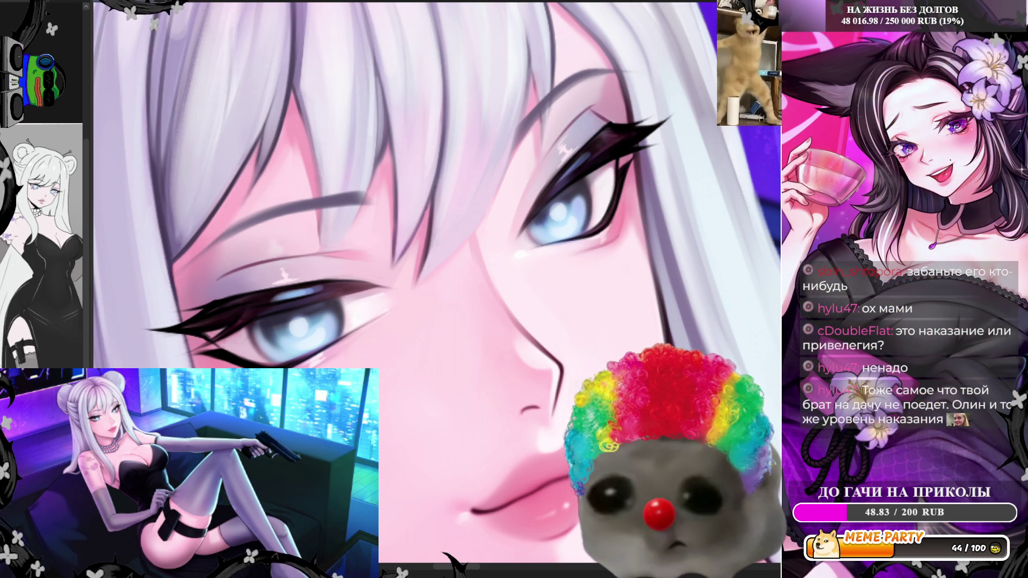
{"action": "scroll", "coordinate": [429, 153], "scroll_direction": "down", "scroll_amount": 5}
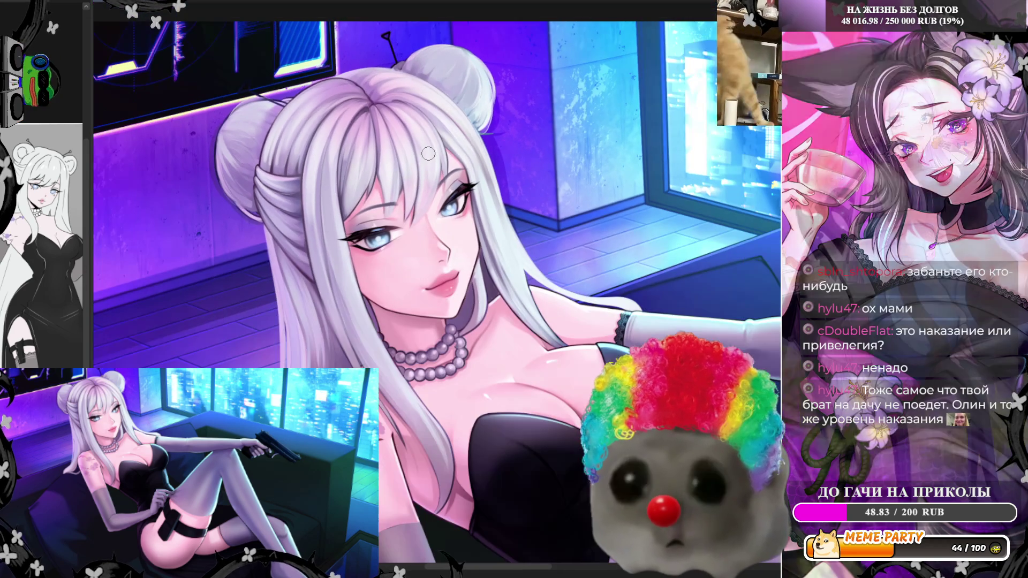
{"action": "scroll", "coordinate": [429, 153], "scroll_direction": "up", "scroll_amount": 2}
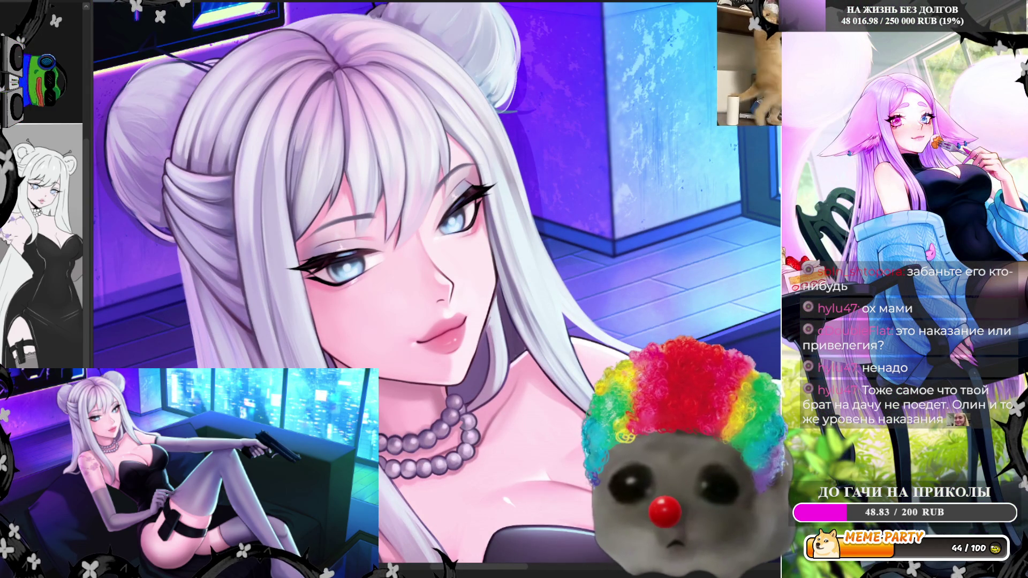
{"action": "scroll", "coordinate": [437, 297], "scroll_direction": "up", "scroll_amount": 2}
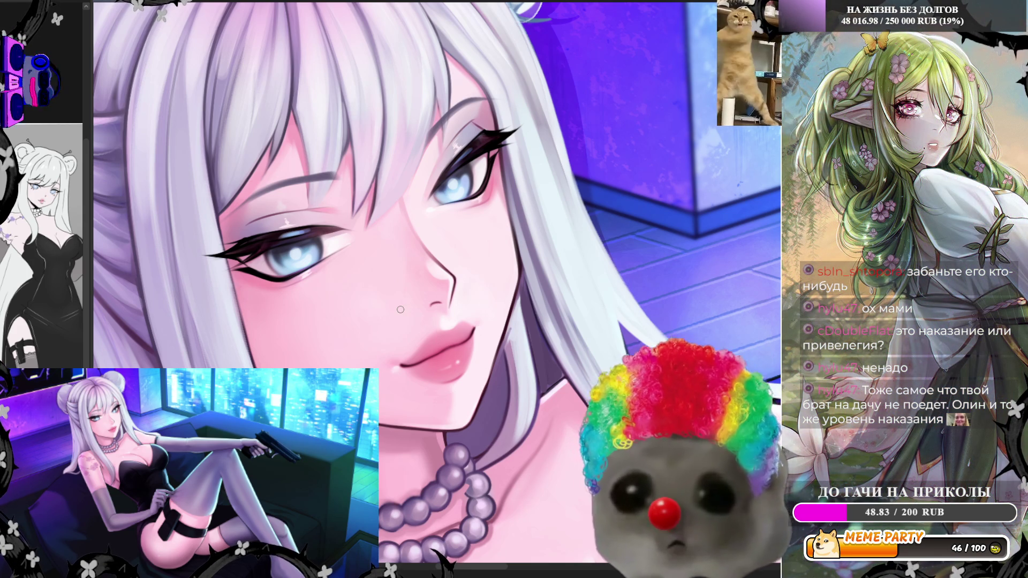
Step: Zoom in on the face and flip the canvas back to normal with H
{"action": "scroll", "coordinate": [423, 155], "scroll_direction": "up", "scroll_amount": 2}
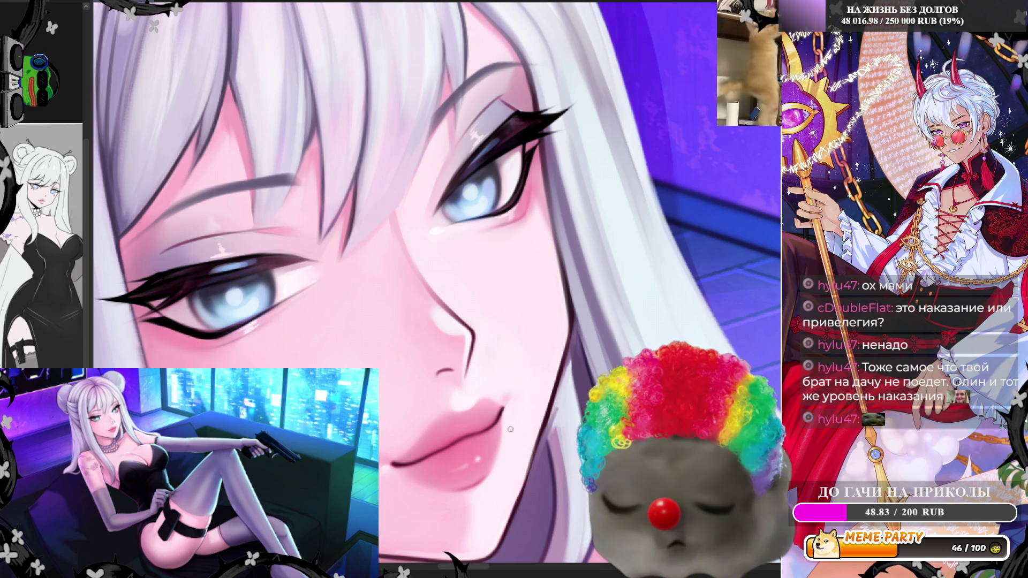
{"action": "key", "text": "h"}
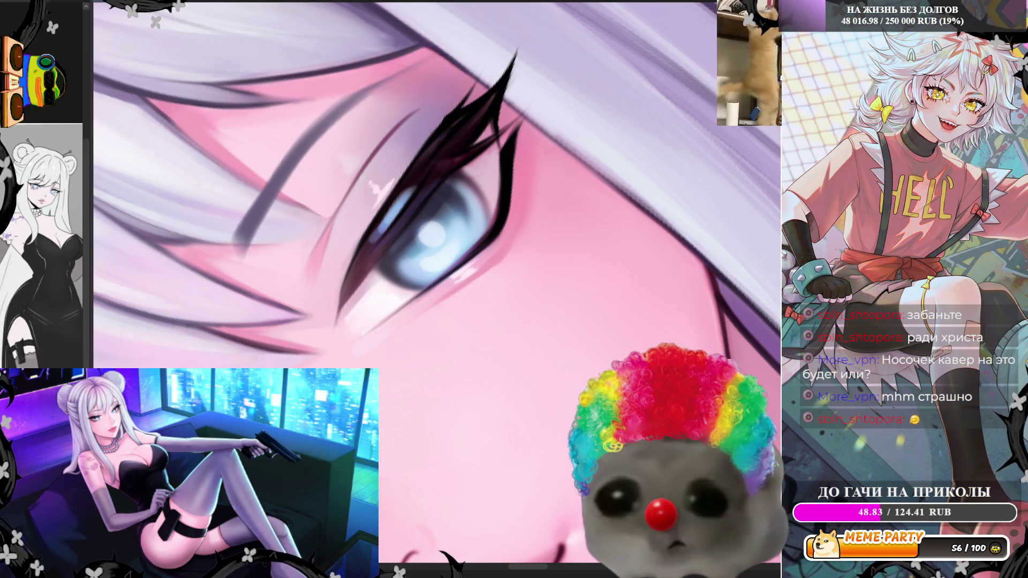
{"action": "scroll", "coordinate": [456, 231], "scroll_direction": "down", "scroll_amount": 4}
{"action": "scroll", "coordinate": [438, 286], "scroll_direction": "up", "scroll_amount": 4}
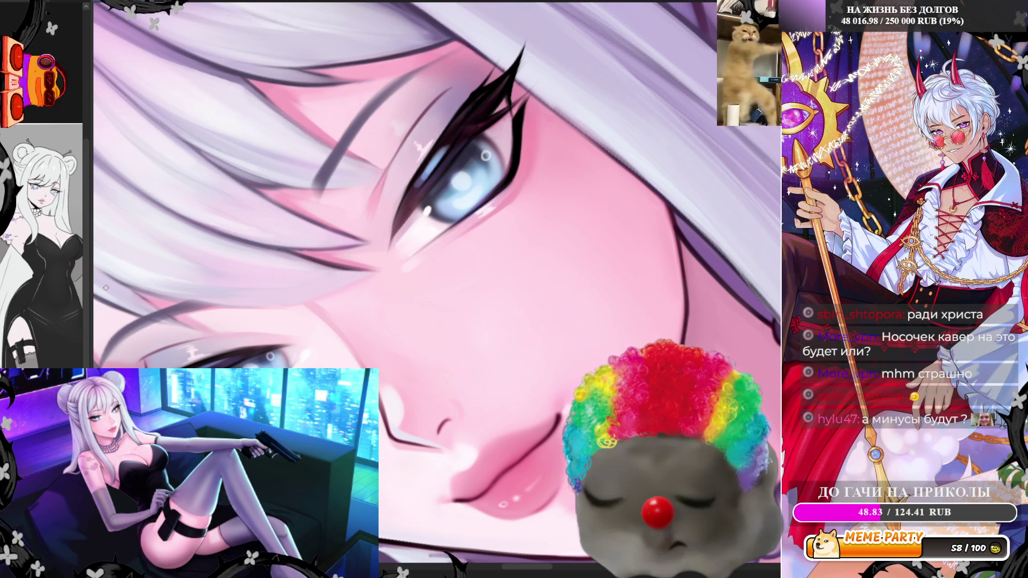
{"action": "scroll", "coordinate": [520, 160], "scroll_direction": "up", "scroll_amount": 2}
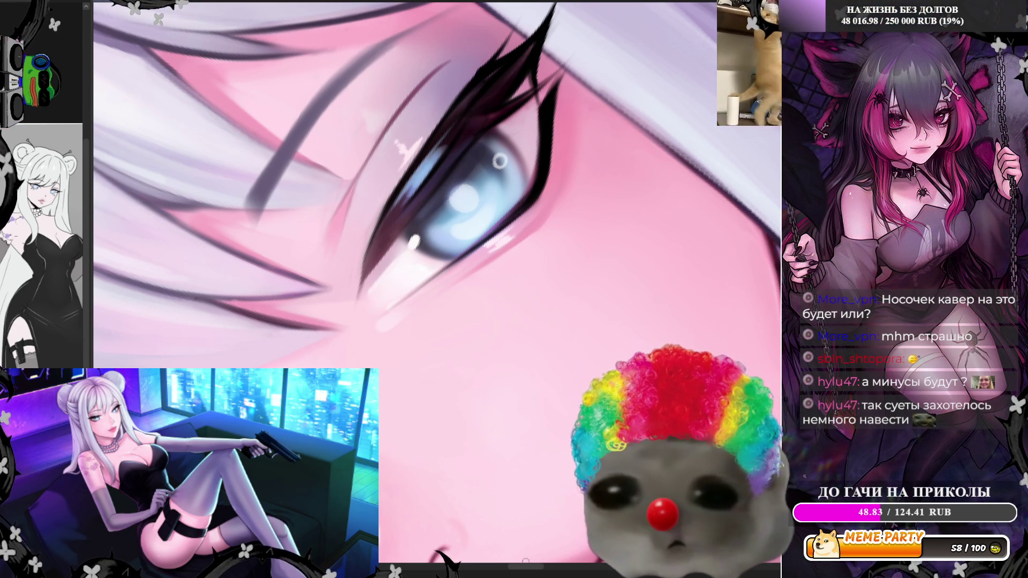
Step: Pan across the canvas to bring the girl's other eye into view
{"action": "left_click_drag", "start_coordinate": [363, 266], "coordinate": [588, 266]}
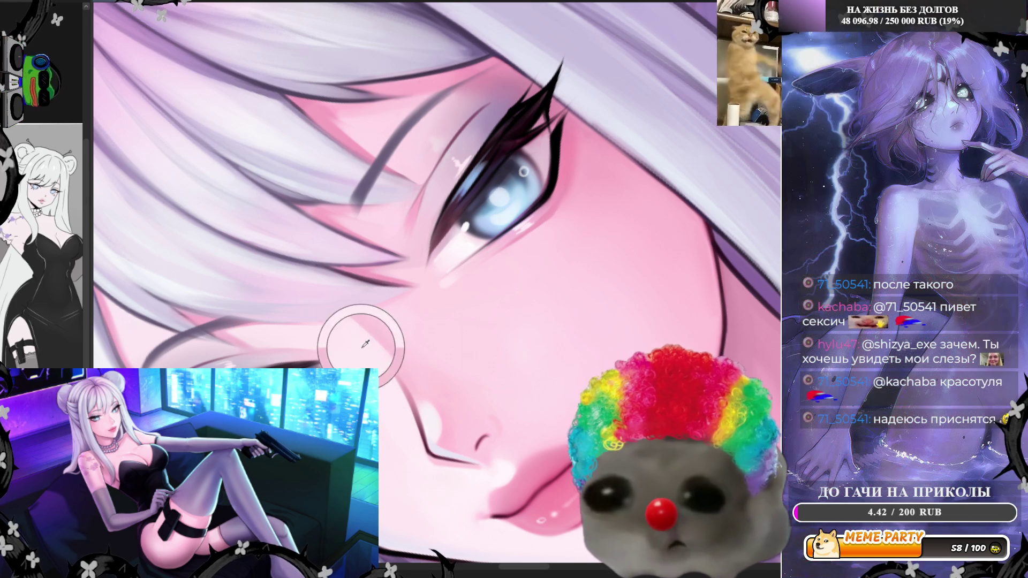
Step: Sample a colour from the painting to match the second eye to the first
{"action": "left_click", "coordinate": [366, 344], "text": "alt"}
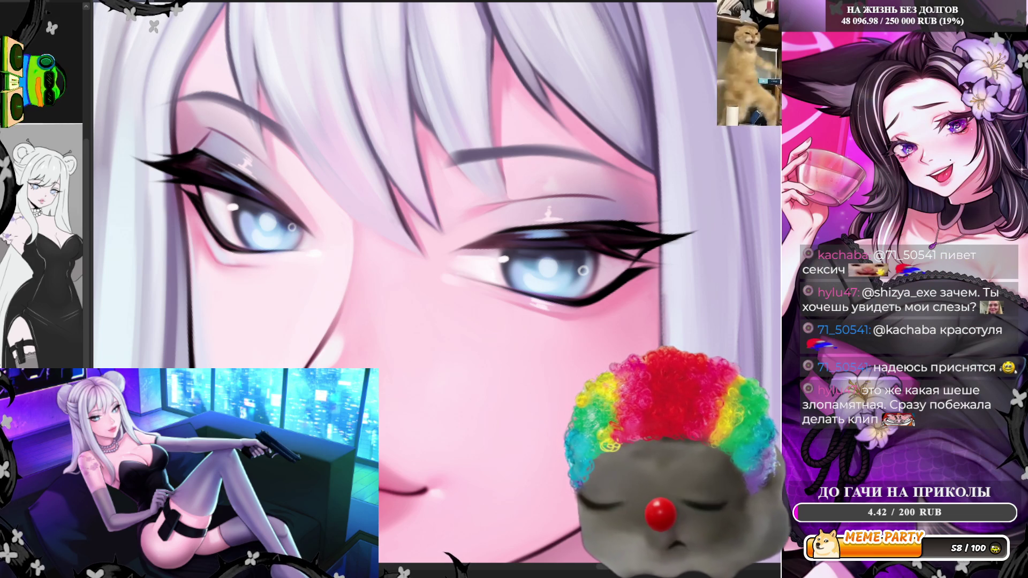
{"action": "scroll", "coordinate": [478, 253], "scroll_direction": "down", "scroll_amount": 3}
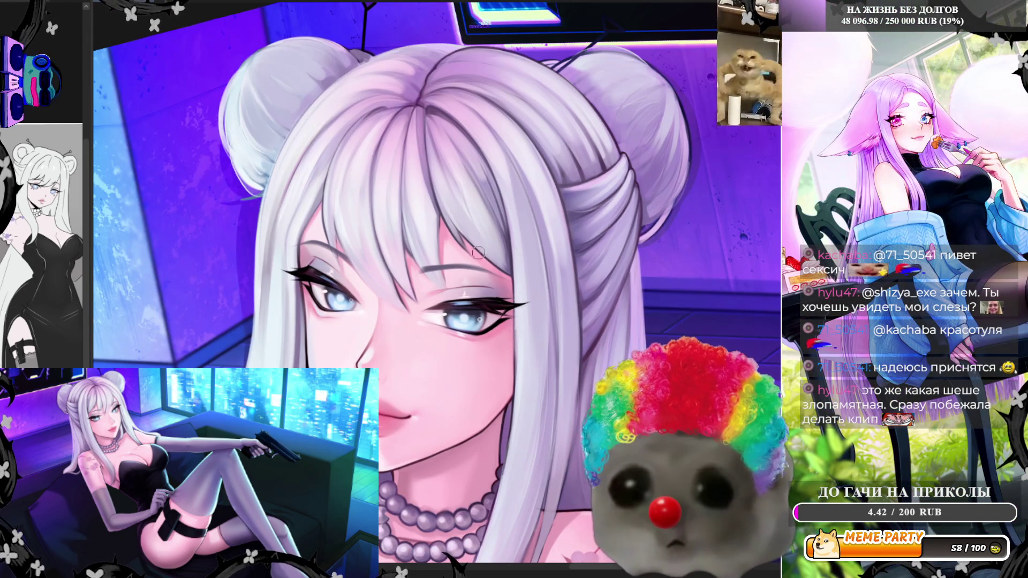
{"action": "scroll", "coordinate": [479, 253], "scroll_direction": "up", "scroll_amount": 4}
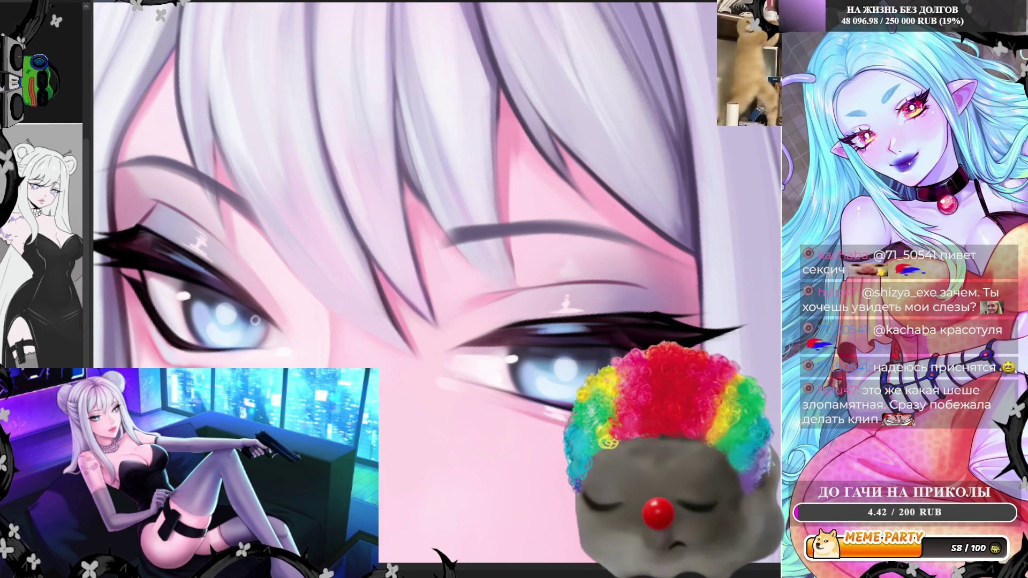
{"action": "scroll", "coordinate": [397, 289], "scroll_direction": "down", "scroll_amount": 3}
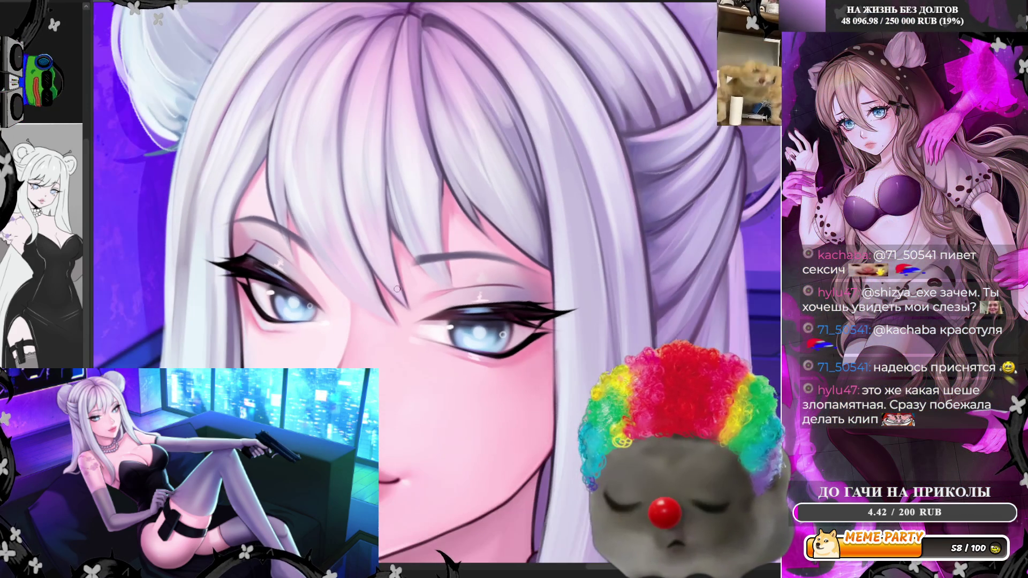
{"action": "scroll", "coordinate": [397, 289], "scroll_direction": "up", "scroll_amount": 3}
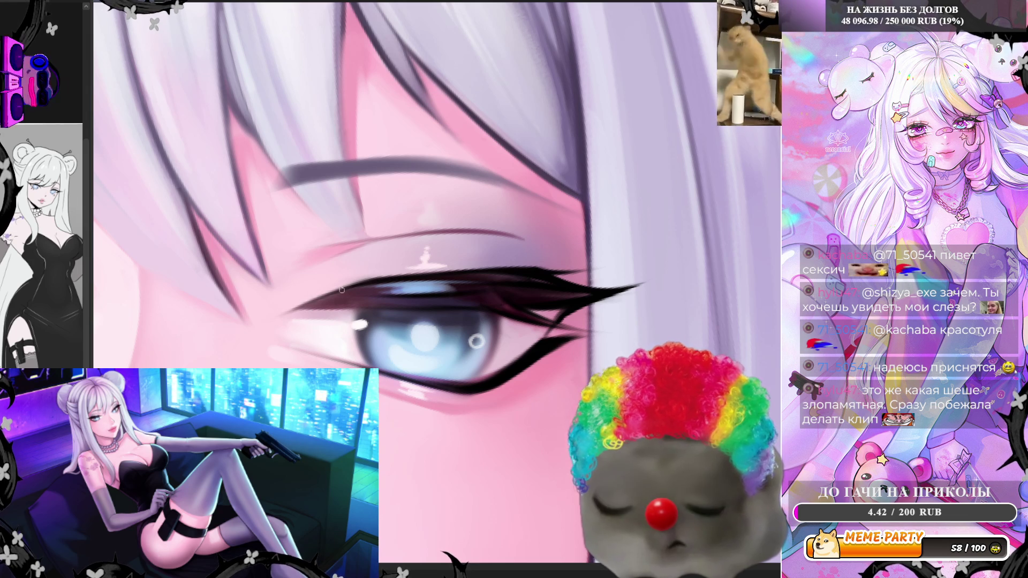
Step: Zoom out to the whole face, then back in on the blue eyes
{"action": "scroll", "coordinate": [493, 262], "scroll_direction": "down", "scroll_amount": 2}
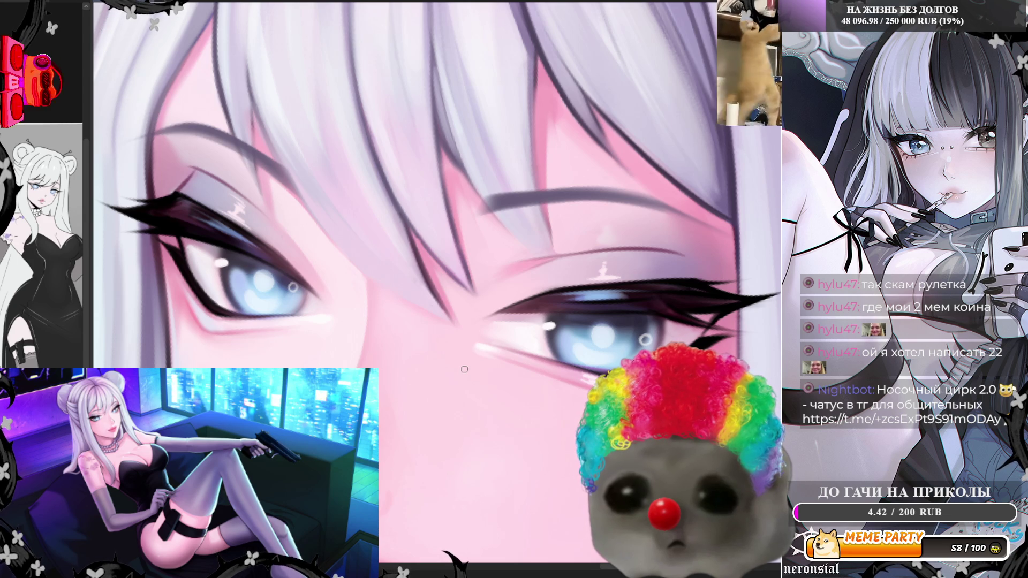
{"action": "scroll", "coordinate": [464, 370], "scroll_direction": "down", "scroll_amount": 3}
{"action": "scroll", "coordinate": [518, 344], "scroll_direction": "up", "scroll_amount": 2}
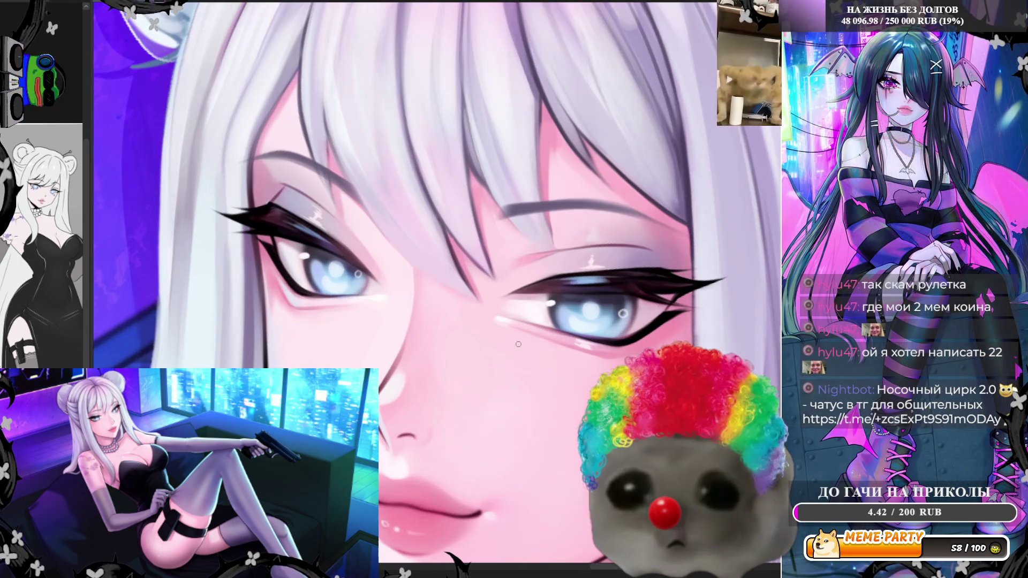
Step: Pick the pale blue of the left eye's iris as the painting colour
{"action": "scroll", "coordinate": [505, 334], "scroll_direction": "down", "scroll_amount": 3}
{"action": "scroll", "coordinate": [347, 336], "scroll_direction": "up", "scroll_amount": 3}
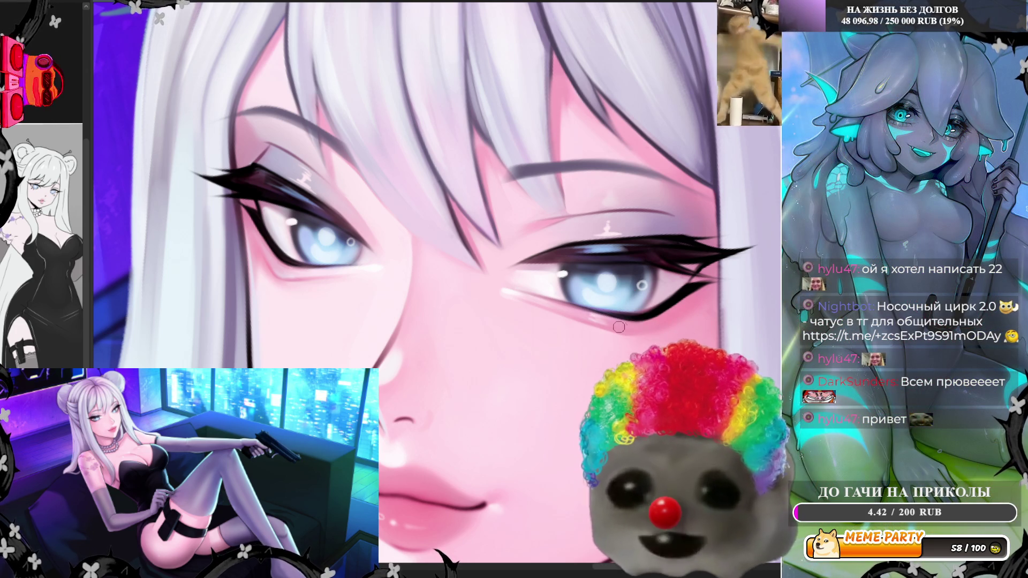
{"action": "left_click", "coordinate": [279, 262], "text": "alt"}
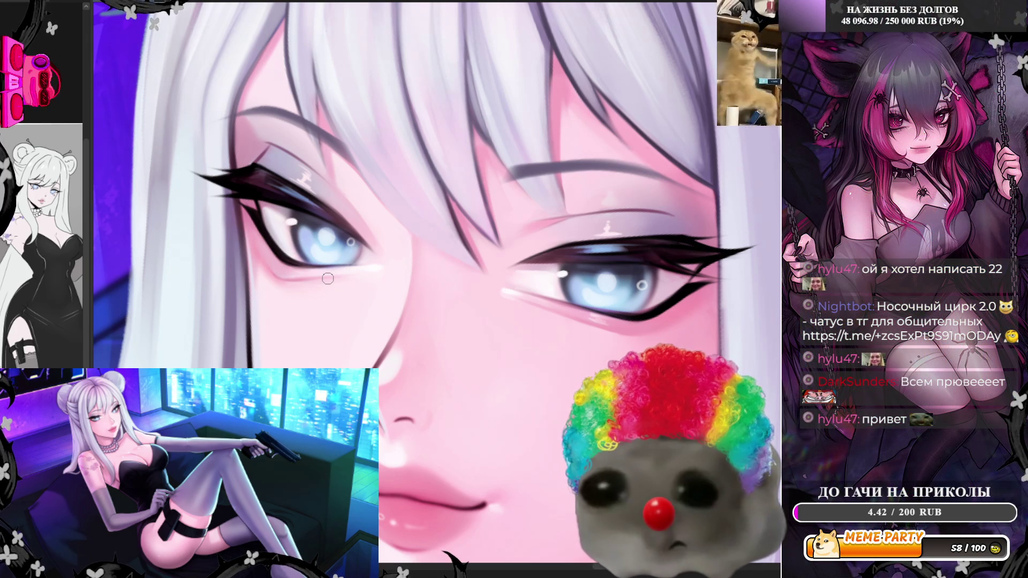
{"action": "scroll", "coordinate": [328, 279], "scroll_direction": "down", "scroll_amount": 5}
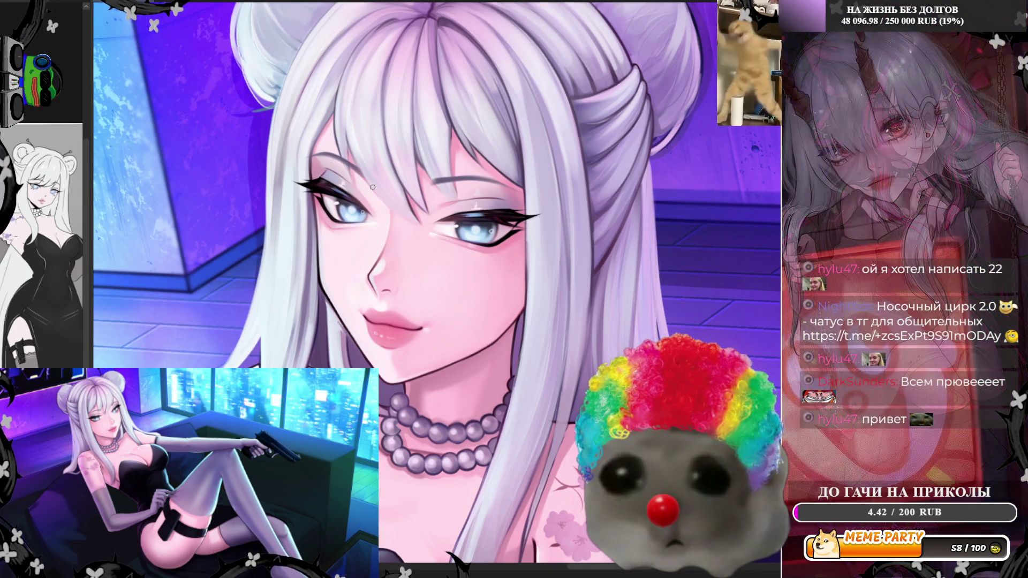
Step: Zoom out to see the whole girl, tilt the view both ways, straighten it, and zoom into her face
{"action": "scroll", "coordinate": [374, 187], "scroll_direction": "down", "scroll_amount": 3}
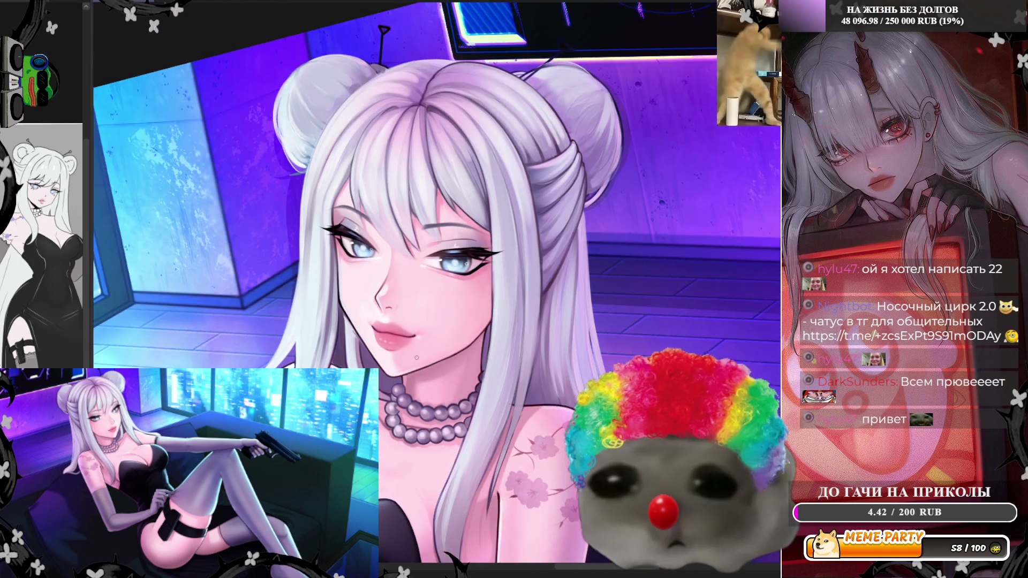
{"action": "key", "text": "Delete"}
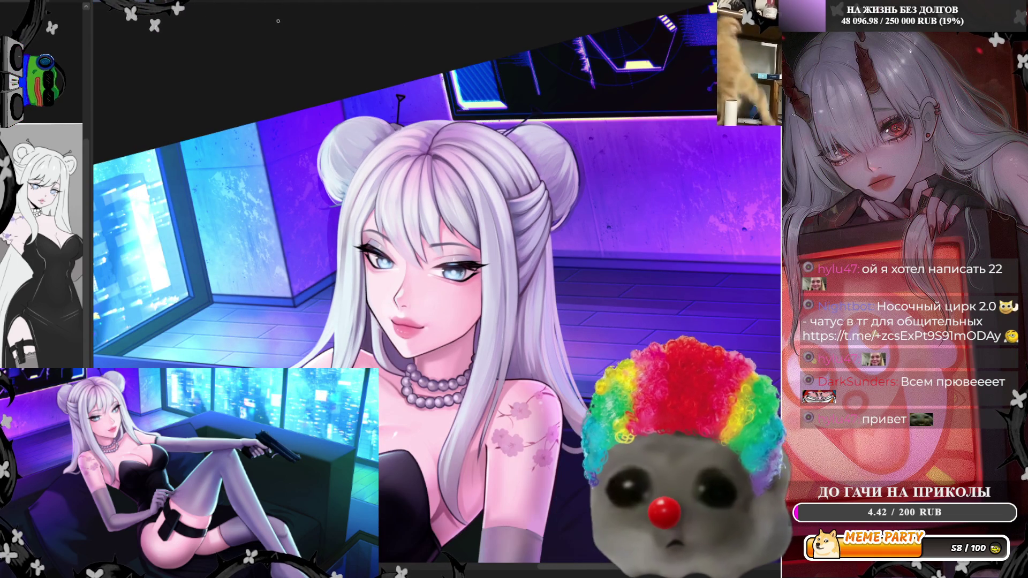
{"action": "key", "text": "End"}
{"action": "key", "text": "End"}
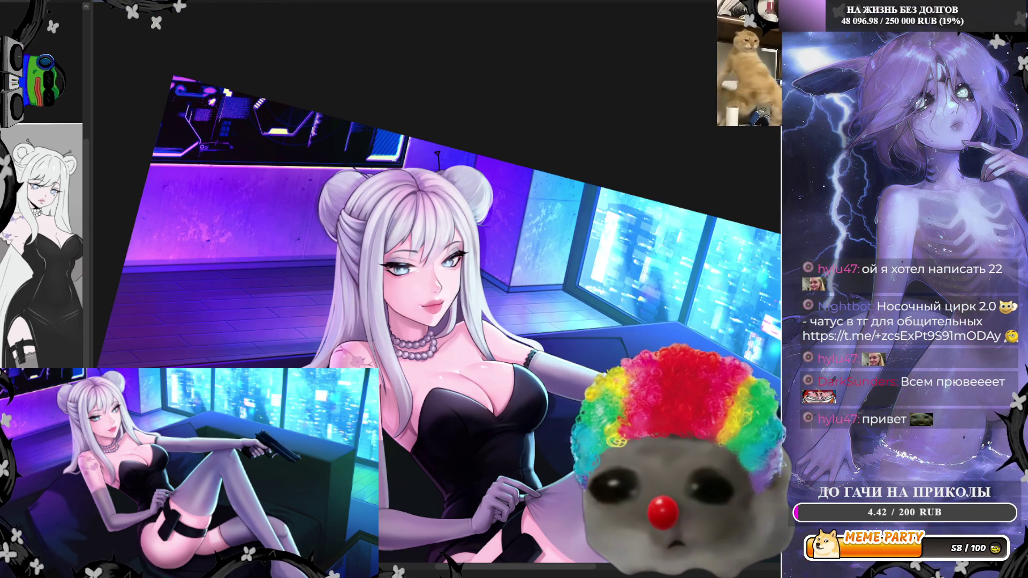
{"action": "key", "text": "Home"}
{"action": "scroll", "coordinate": [437, 353], "scroll_direction": "up", "scroll_amount": 3}
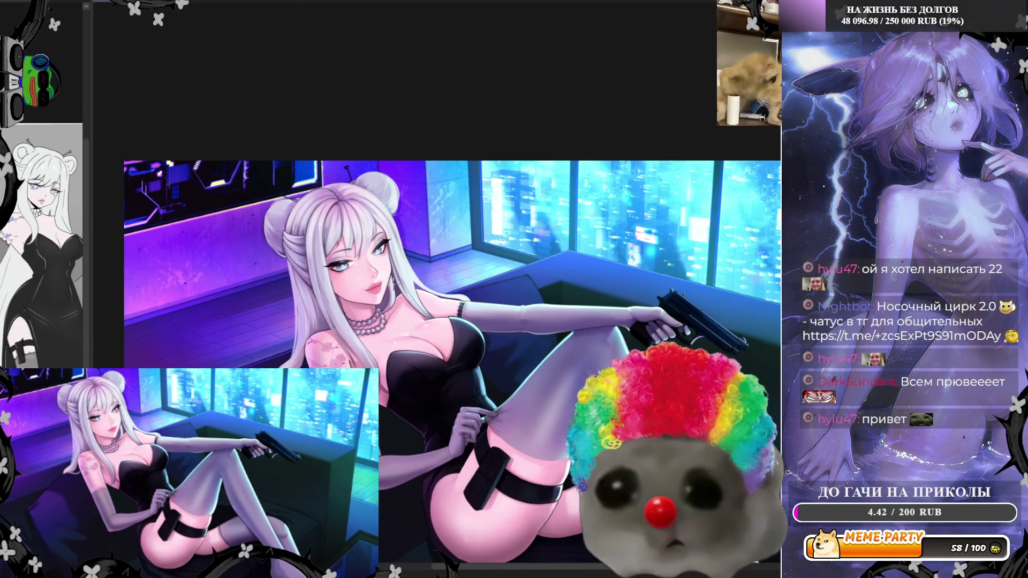
{"action": "scroll", "coordinate": [364, 241], "scroll_direction": "up", "scroll_amount": 2}
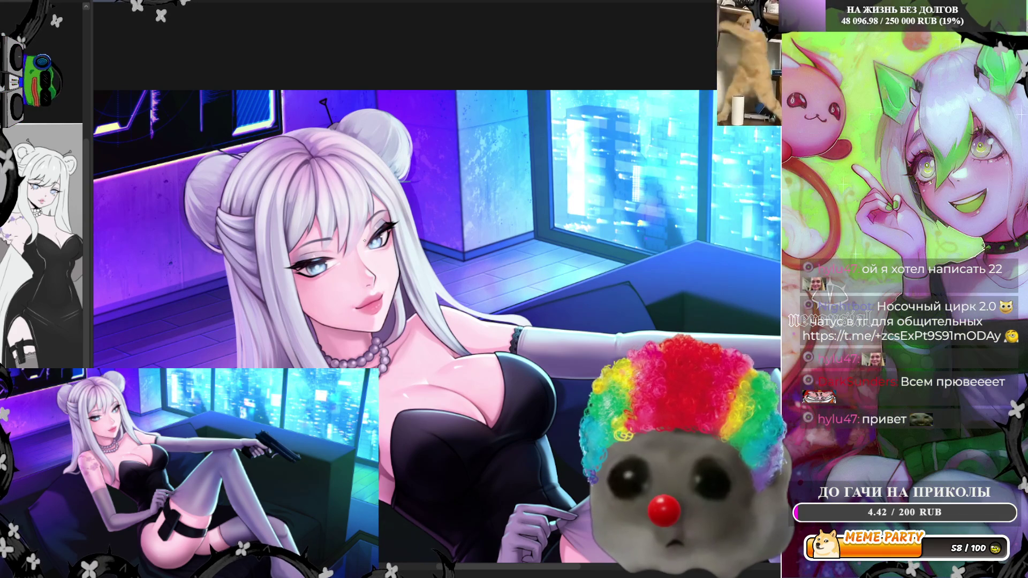
{"action": "scroll", "coordinate": [364, 241], "scroll_direction": "up", "scroll_amount": 2}
{"action": "scroll", "coordinate": [364, 240], "scroll_direction": "up", "scroll_amount": 1}
Step: Zoom in closer on the girl's face, eyes and lips
{"action": "scroll", "coordinate": [245, 321], "scroll_direction": "up", "scroll_amount": 1}
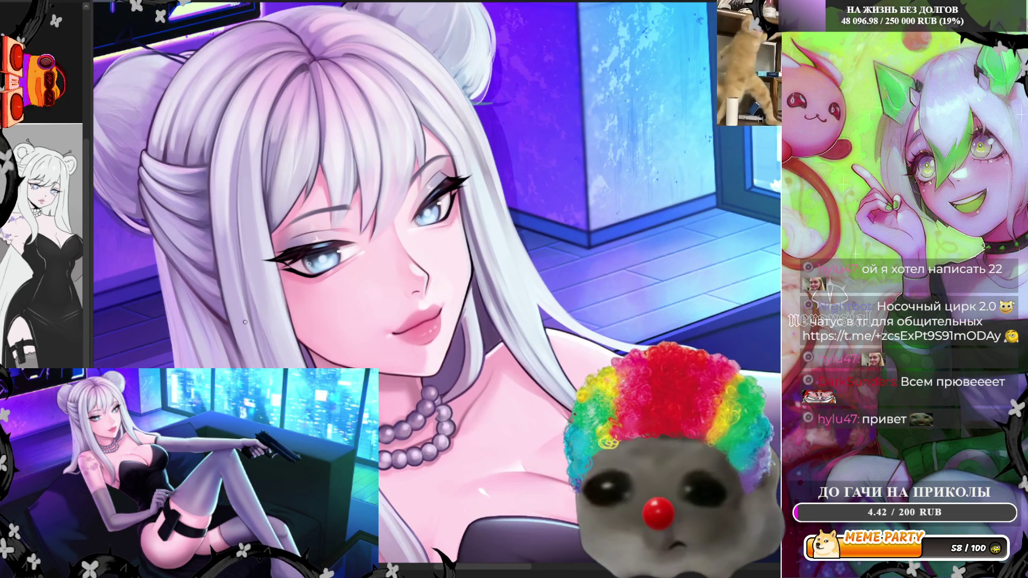
{"action": "scroll", "coordinate": [272, 290], "scroll_direction": "up", "scroll_amount": 3}
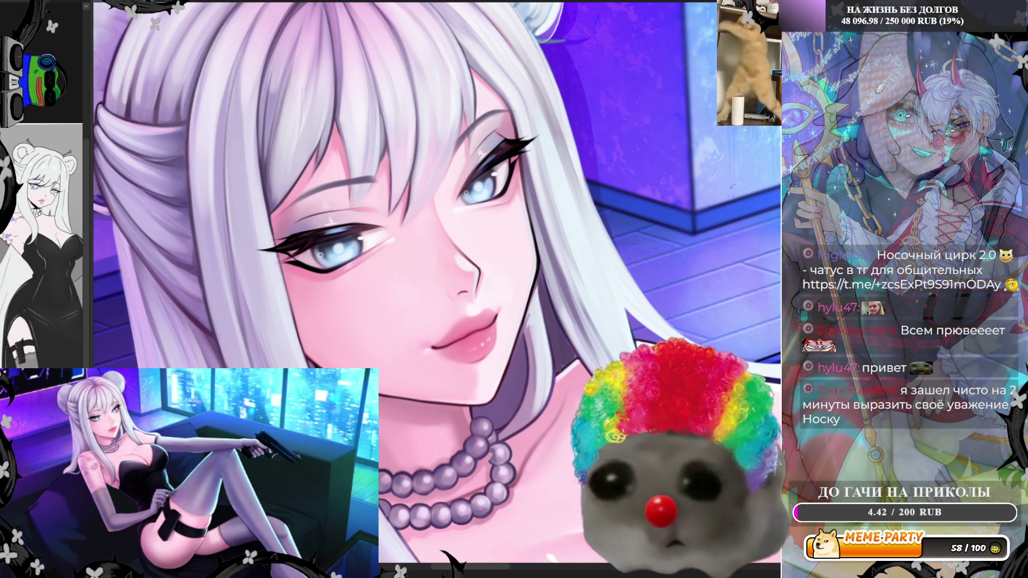
Step: Zoom out slightly to frame the girl's hair, bangs and hair buns
{"action": "scroll", "coordinate": [487, 307], "scroll_direction": "down", "scroll_amount": 2}
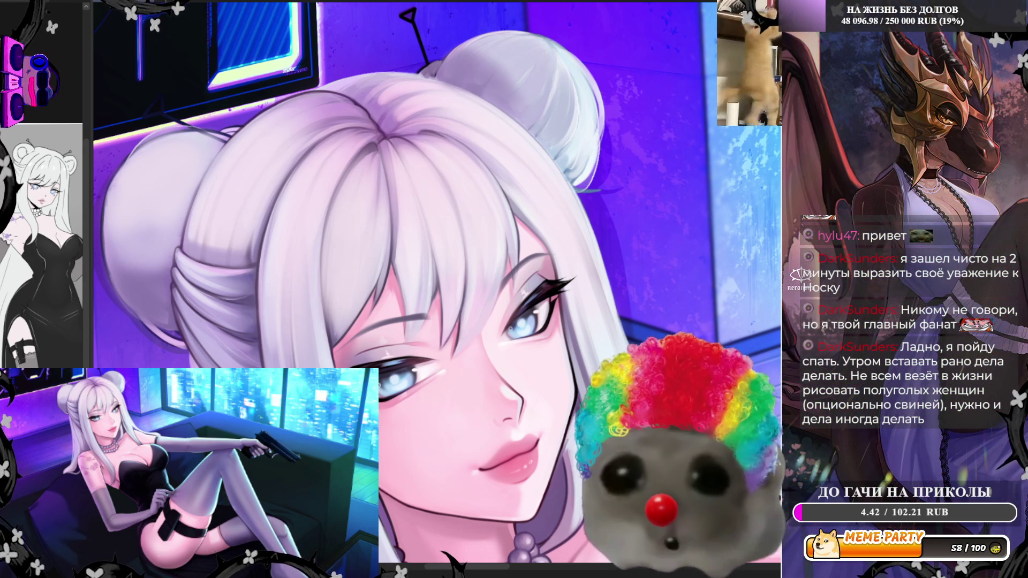
Step: Mirror the canvas view horizontally to recheck the face and hair proportions
{"action": "key", "text": "h"}
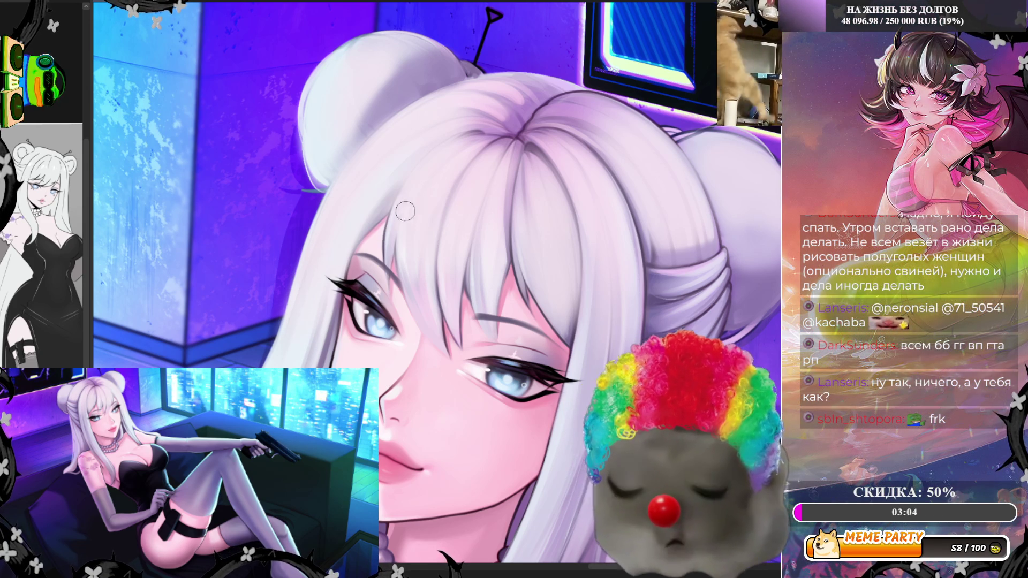
Step: Enlarge the brush two sizes, paint a broad shading stroke along the hair crown, and fit the canvas
{"action": "key", "text": "bracketright"}
{"action": "key", "text": "bracketright"}
{"action": "key", "text": "bracketright"}
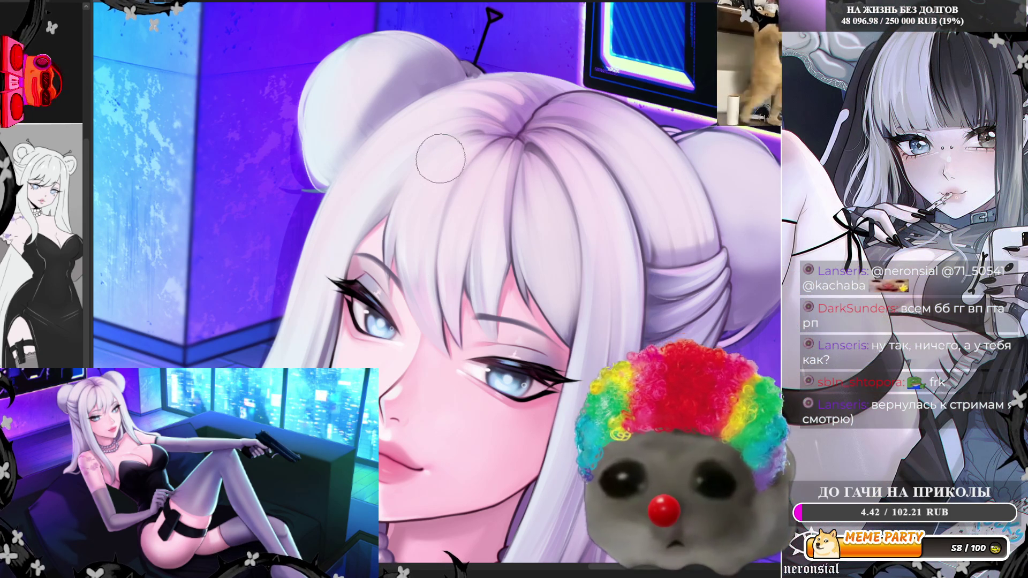
{"action": "key", "text": "bracketright"}
{"action": "key", "text": "bracketright"}
{"action": "key", "text": "bracketright"}
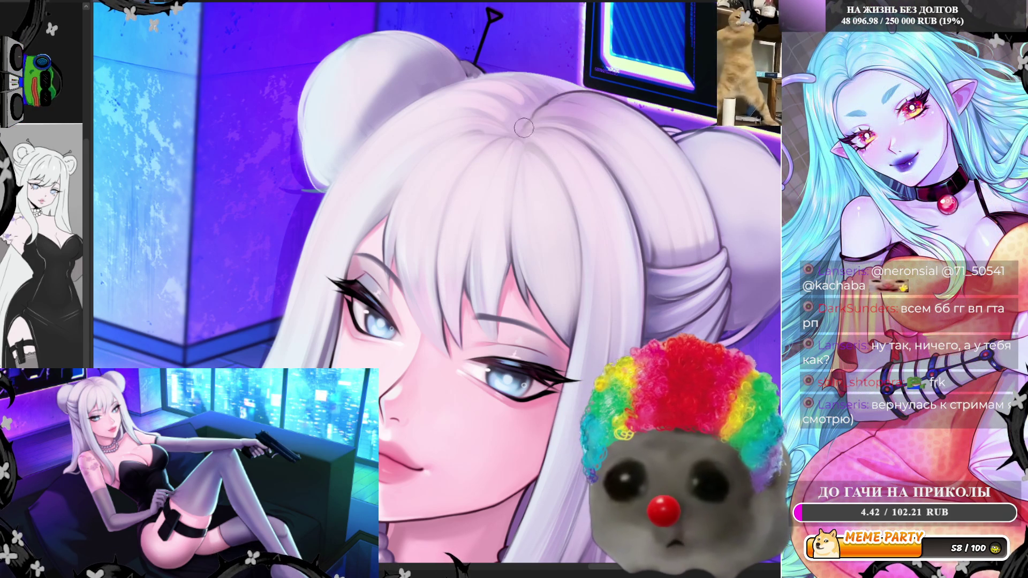
{"action": "left_click_drag", "start_coordinate": [556, 112], "coordinate": [519, 142]}
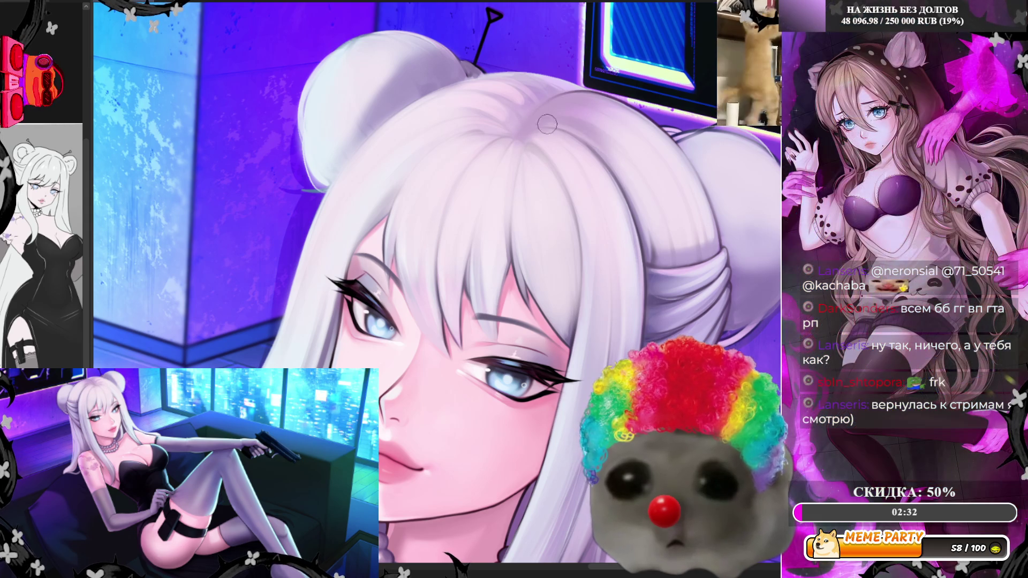
{"action": "key", "text": "ctrl+0"}
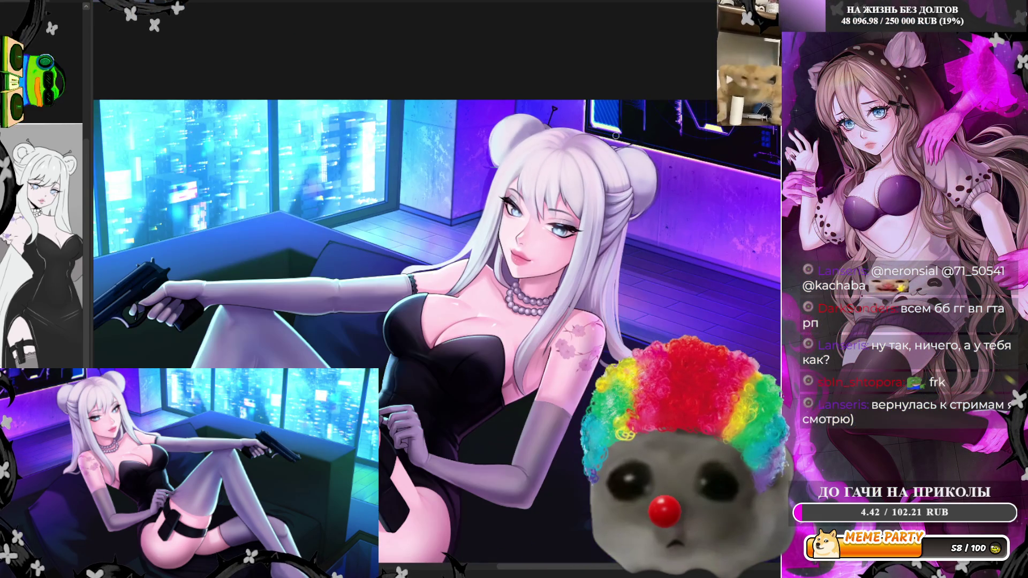
Step: Fit the whole illustration on screen, then zoom back in on the girl's lower face
{"action": "scroll", "coordinate": [617, 134], "scroll_direction": "up", "scroll_amount": 5}
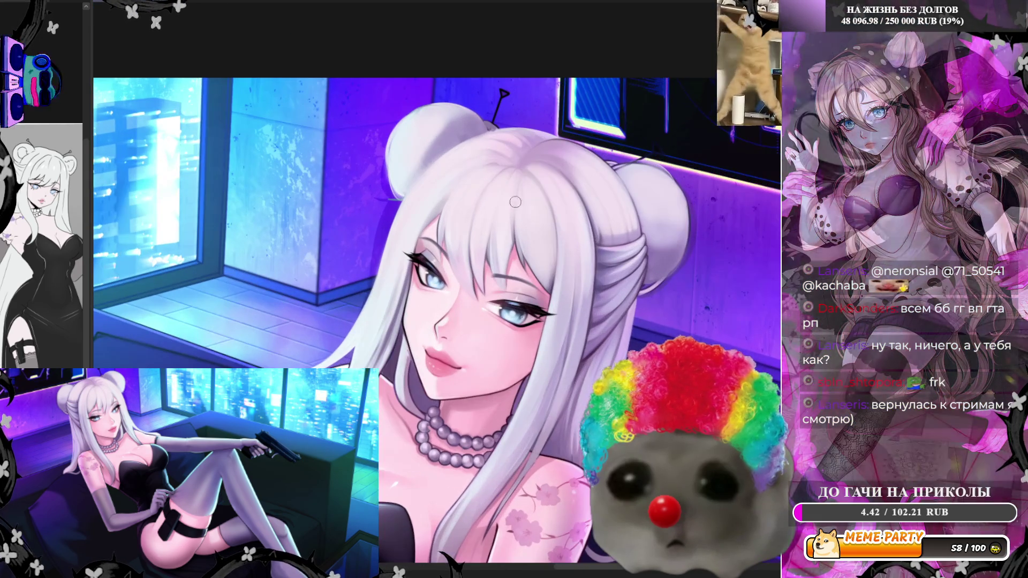
{"action": "key", "text": "ctrl+0"}
{"action": "scroll", "coordinate": [396, 381], "scroll_direction": "up", "scroll_amount": 5}
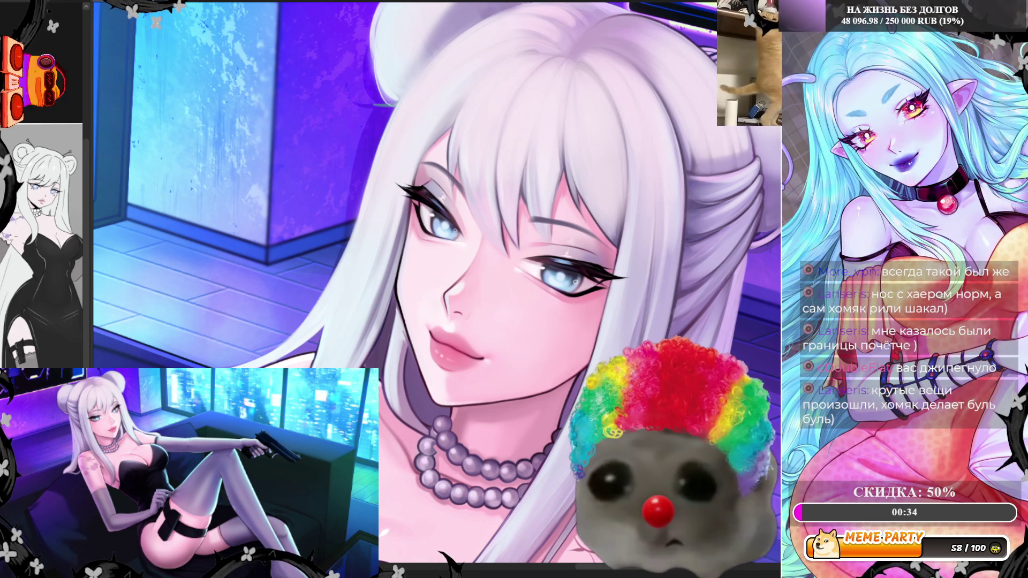
Step: Assign Ctrl+Apostrophe to State 2 in States Remap and use it to show the green alien look
{"action": "key", "text": "Escape"}
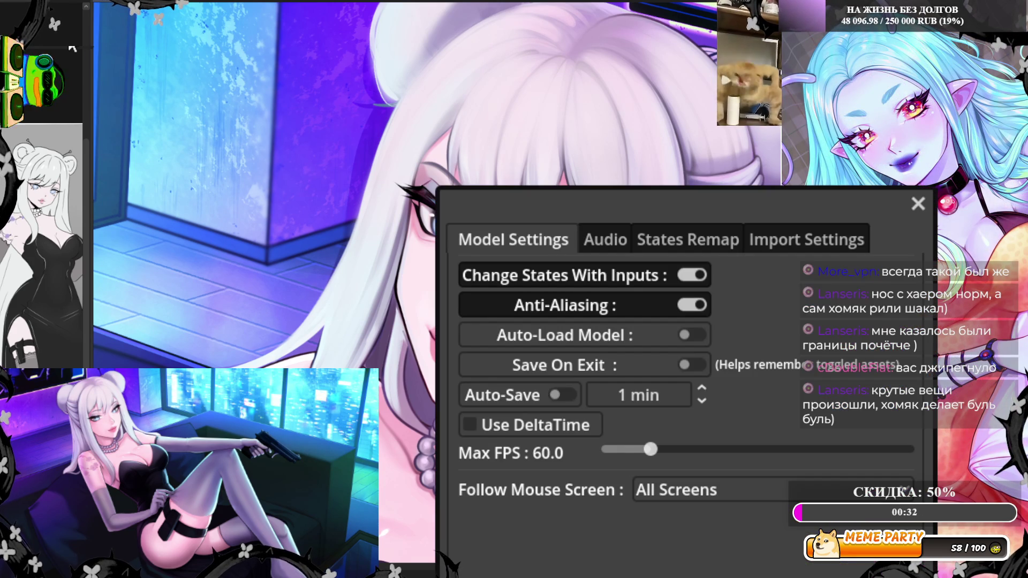
{"action": "left_click", "coordinate": [739, 239]}
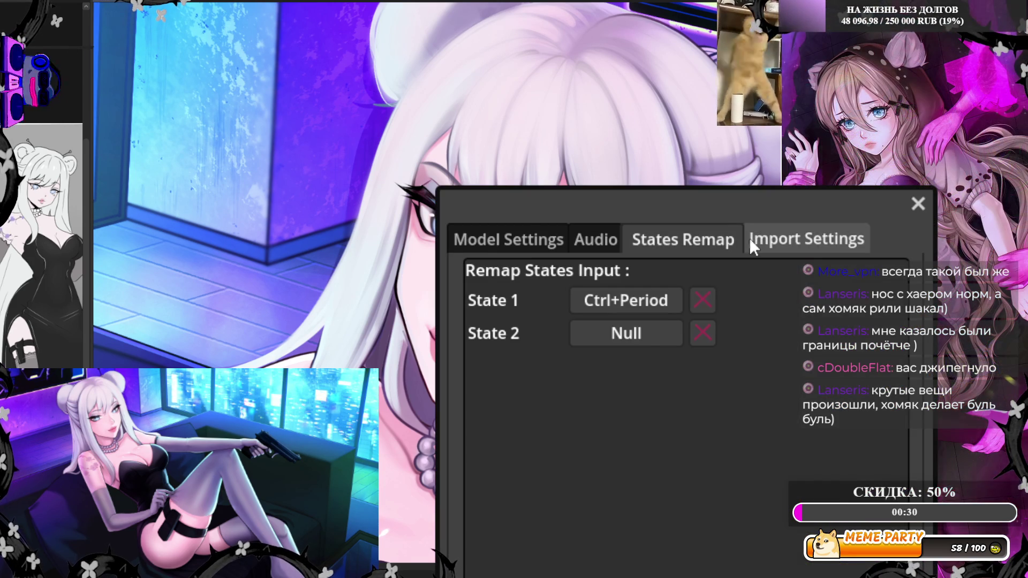
{"action": "left_click", "coordinate": [641, 336]}
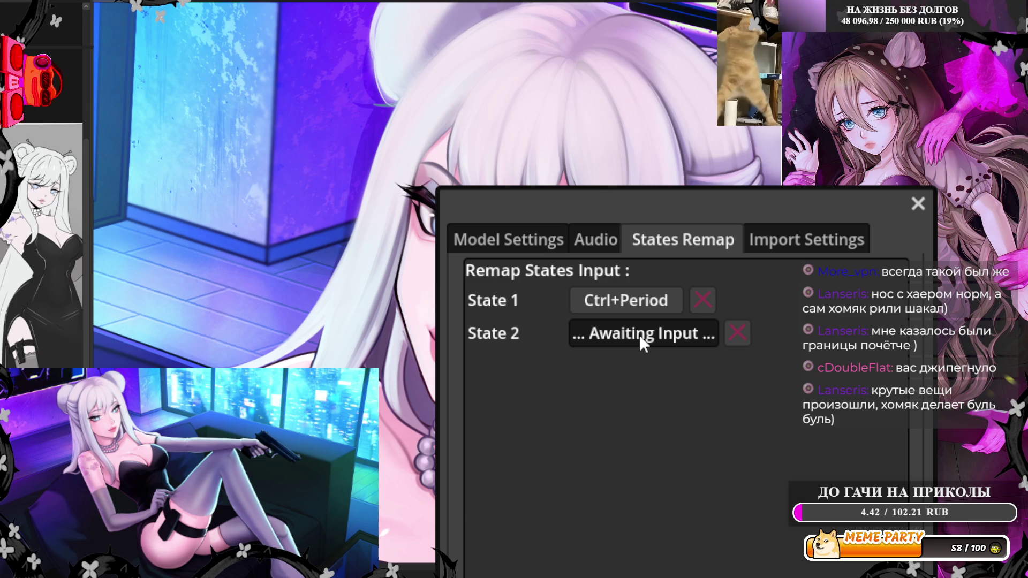
{"action": "key", "text": "ctrl+apostrophe"}
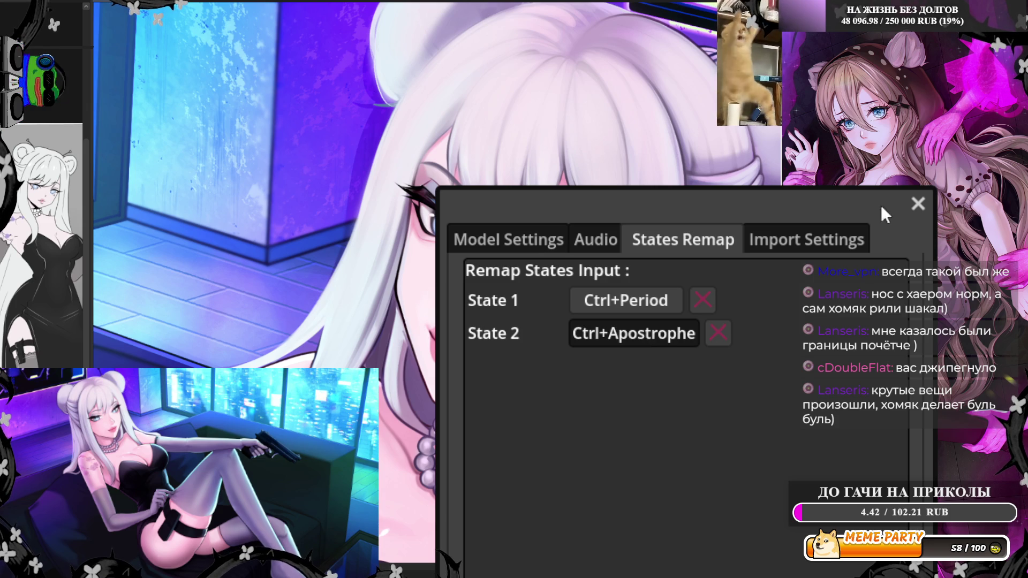
{"action": "left_click", "coordinate": [918, 204]}
{"action": "key", "text": "ctrl+apostrophe"}
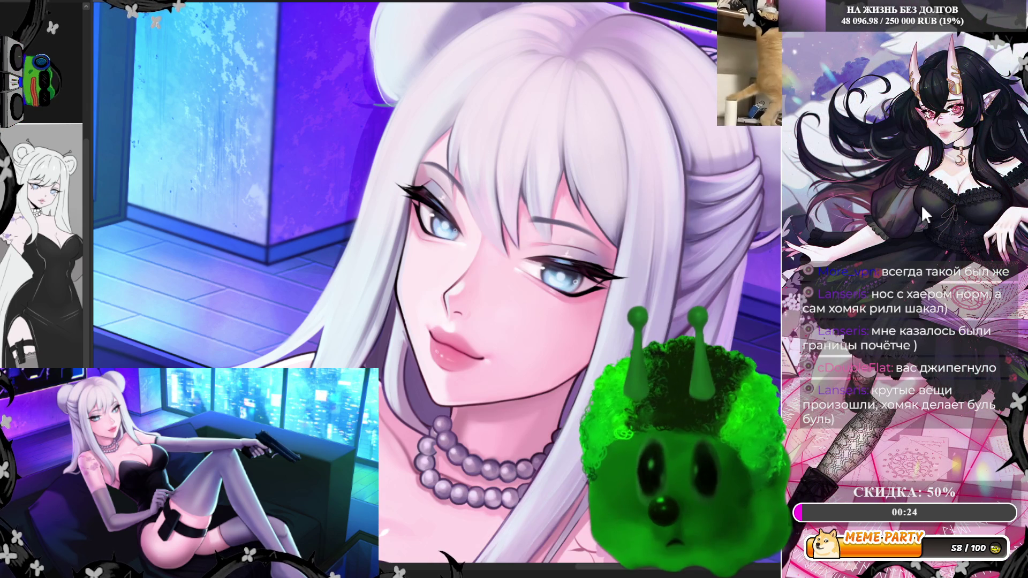
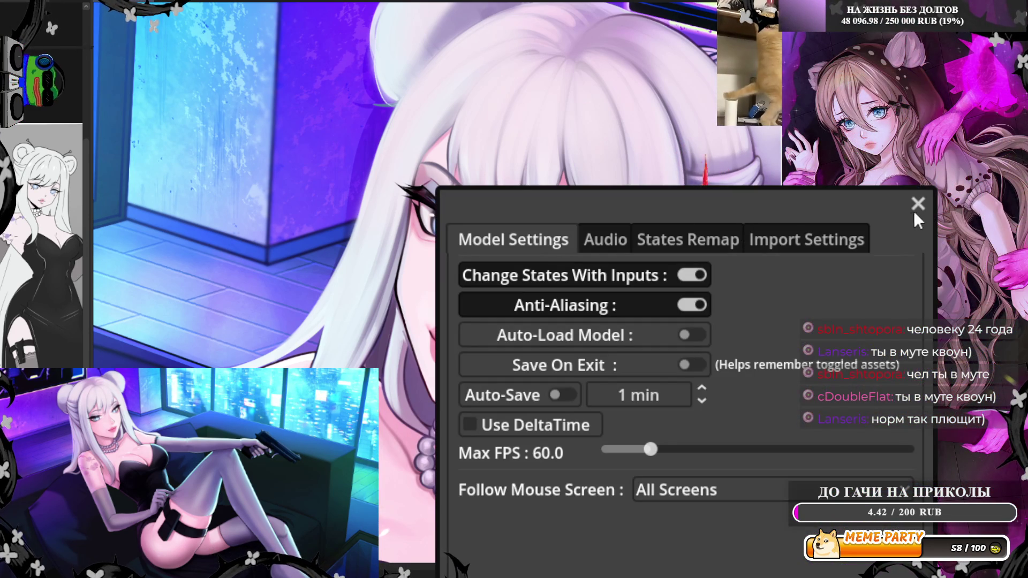
Step: Sample the hair bun's colour and brush a light highlight band across the bun
{"action": "left_click", "coordinate": [917, 204]}
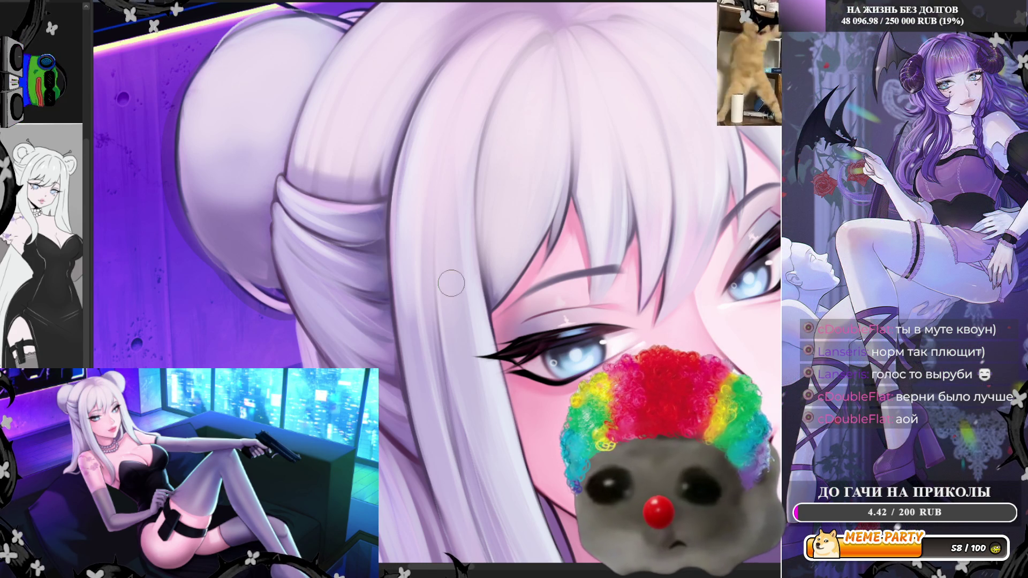
{"action": "left_click", "coordinate": [302, 199], "text": "alt"}
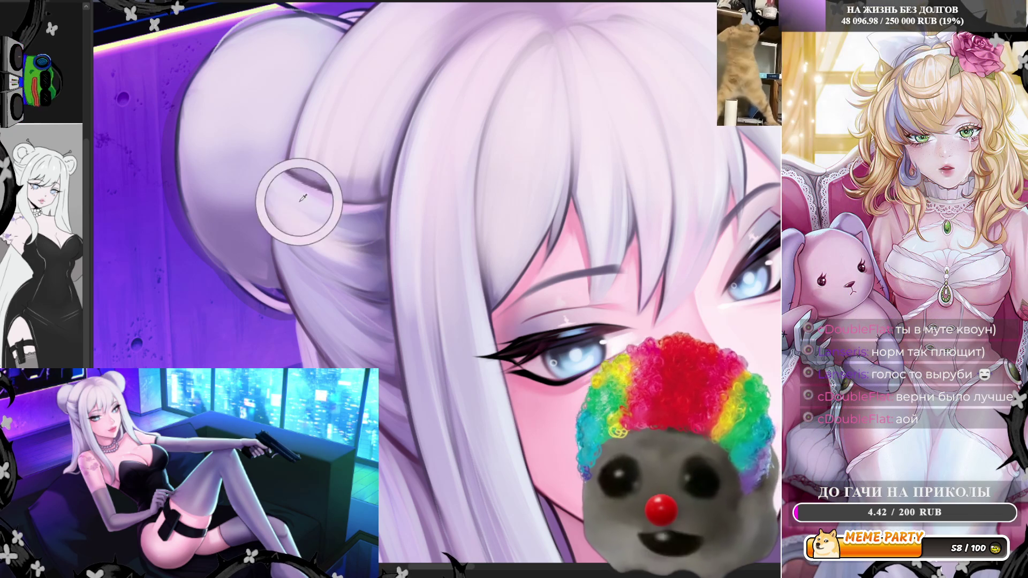
{"action": "mouse_move", "coordinate": [279, 184]}
{"action": "left_mouse_down"}
{"action": "mouse_move", "coordinate": [300, 214]}
{"action": "mouse_move", "coordinate": [353, 241]}
{"action": "mouse_move", "coordinate": [383, 216]}
{"action": "left_mouse_up"}
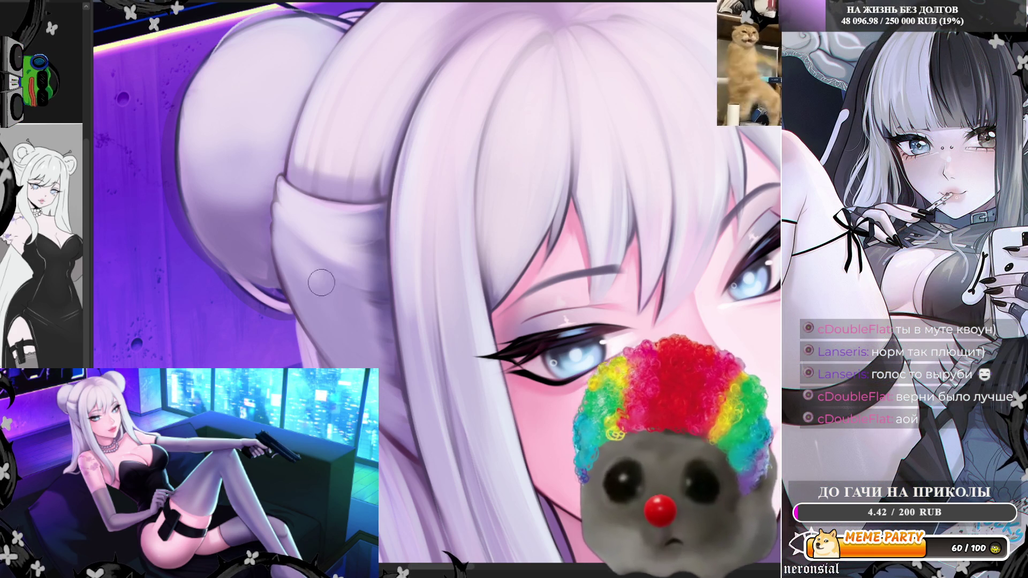
Step: Sample two more hair colours, one from mid-hair and one further down
{"action": "left_click", "coordinate": [372, 246], "text": "alt"}
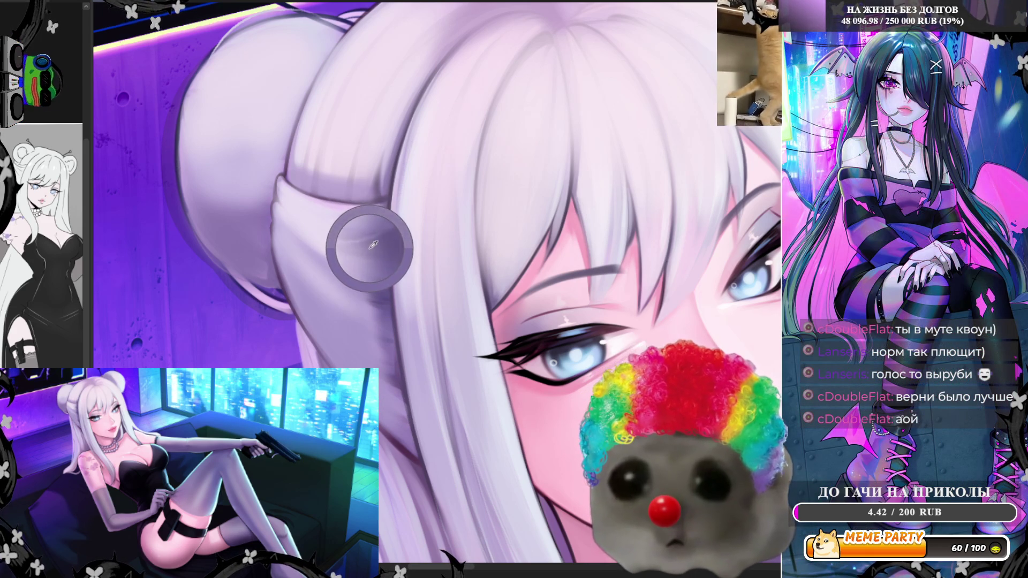
{"action": "left_click", "coordinate": [363, 341], "text": "alt"}
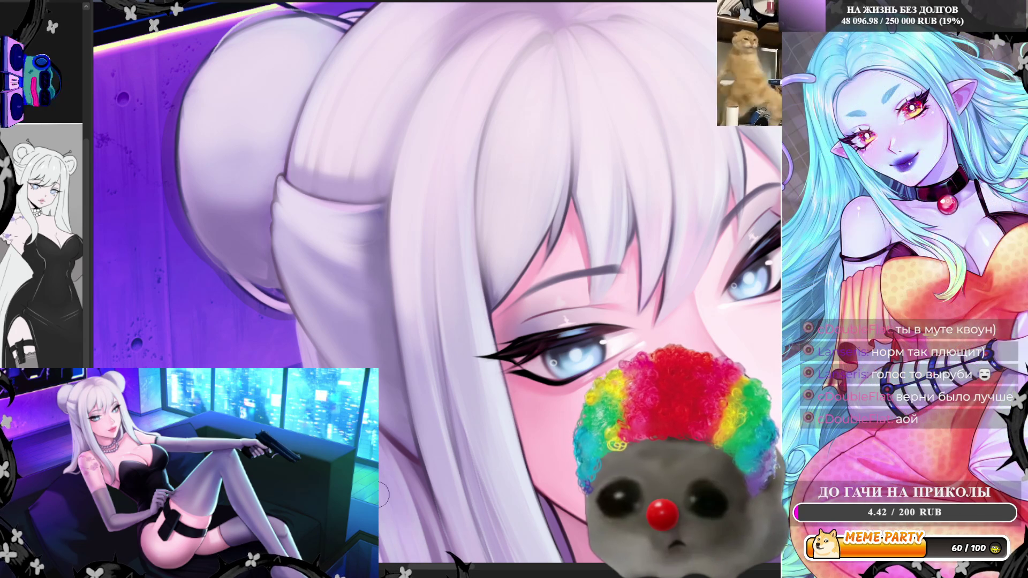
{"action": "scroll", "coordinate": [355, 366], "scroll_direction": "down", "scroll_amount": 5}
{"action": "scroll", "coordinate": [416, 258], "scroll_direction": "up", "scroll_amount": 4}
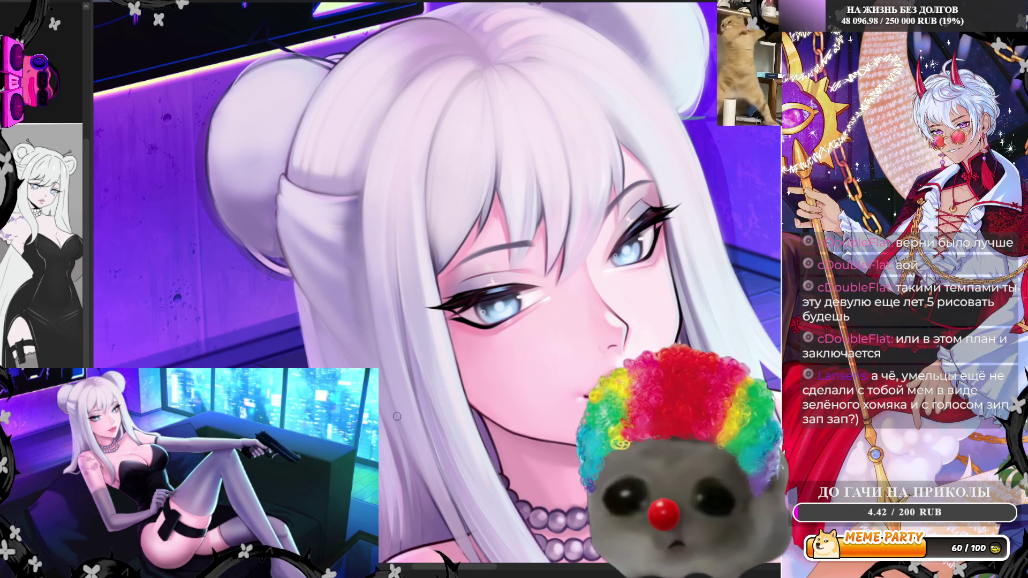
{"action": "key", "text": "ctrl+0"}
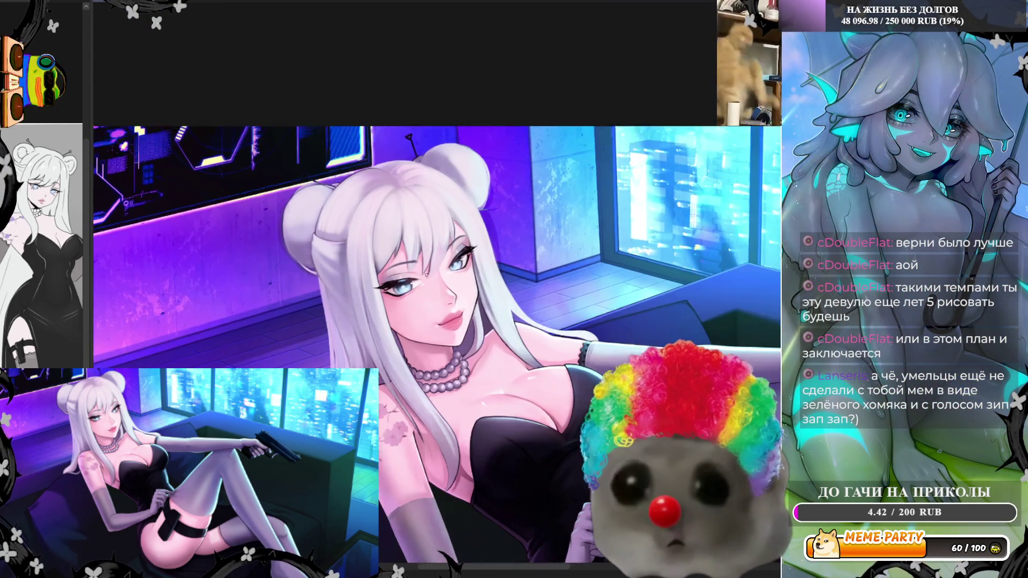
{"action": "scroll", "coordinate": [433, 330], "scroll_direction": "down", "scroll_amount": 3}
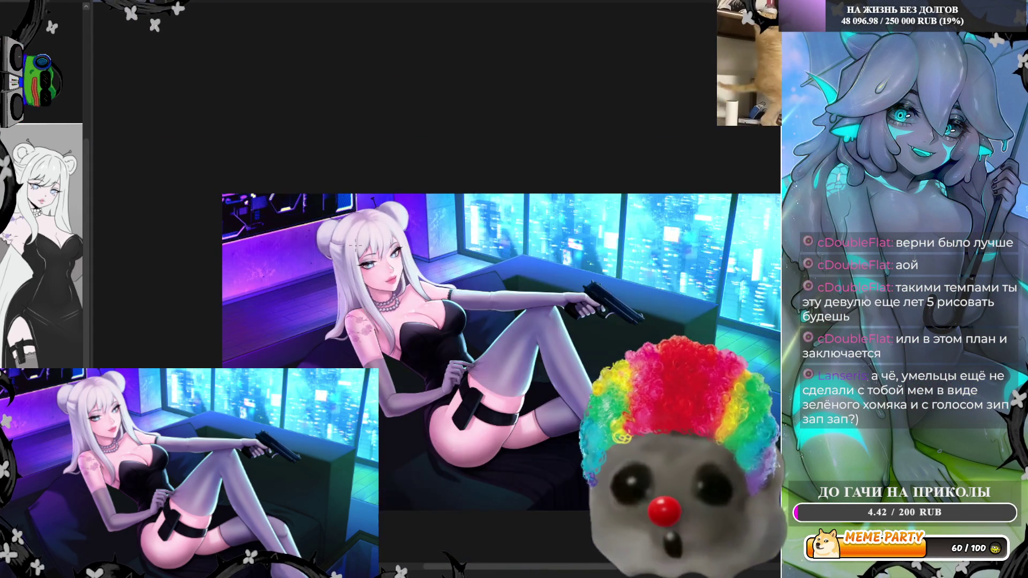
{"action": "scroll", "coordinate": [423, 396], "scroll_direction": "up", "scroll_amount": 4}
{"action": "scroll", "coordinate": [423, 397], "scroll_direction": "down", "scroll_amount": 4}
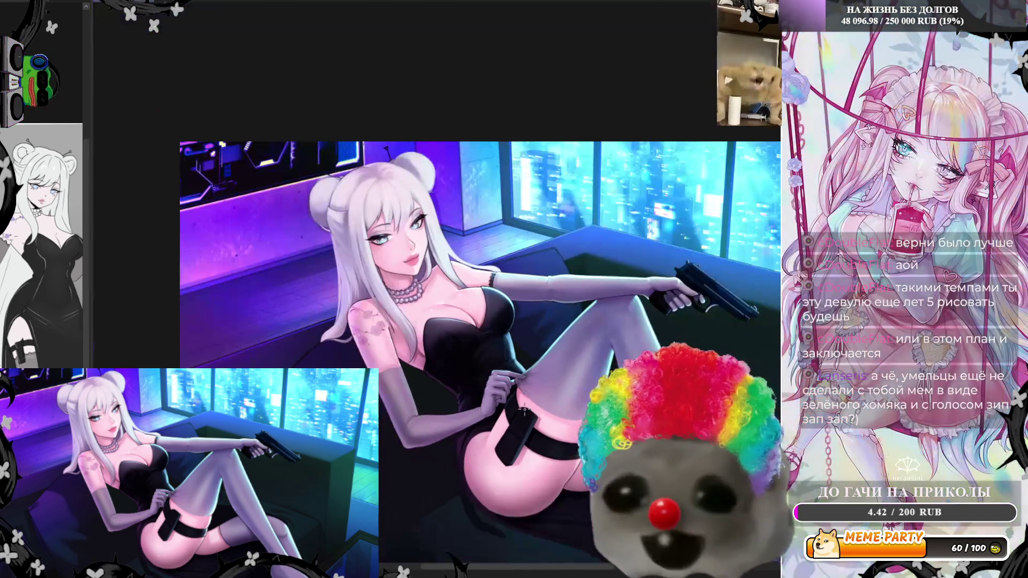
{"action": "scroll", "coordinate": [388, 264], "scroll_direction": "up", "scroll_amount": 4}
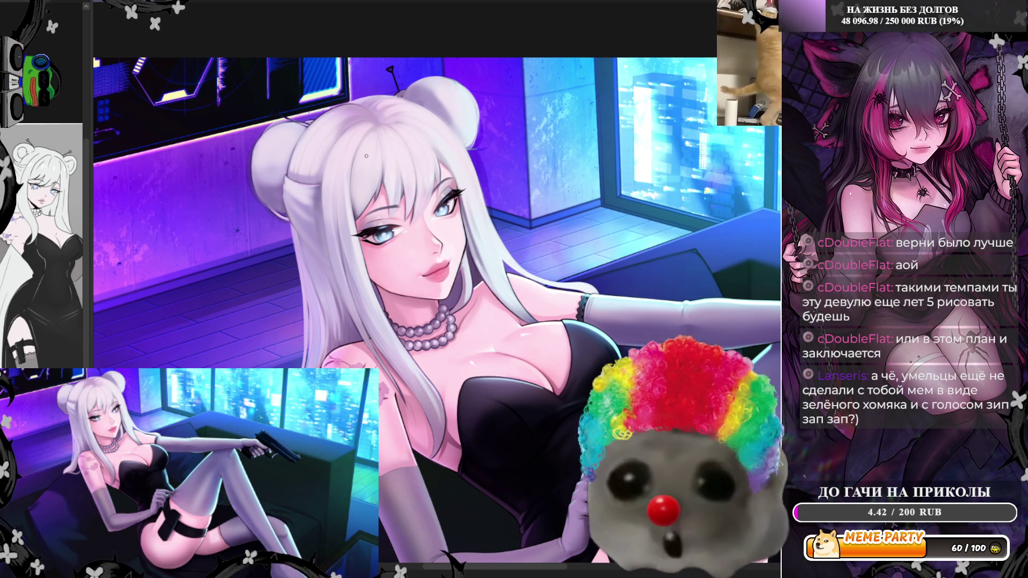
{"action": "scroll", "coordinate": [342, 176], "scroll_direction": "up", "scroll_amount": 5}
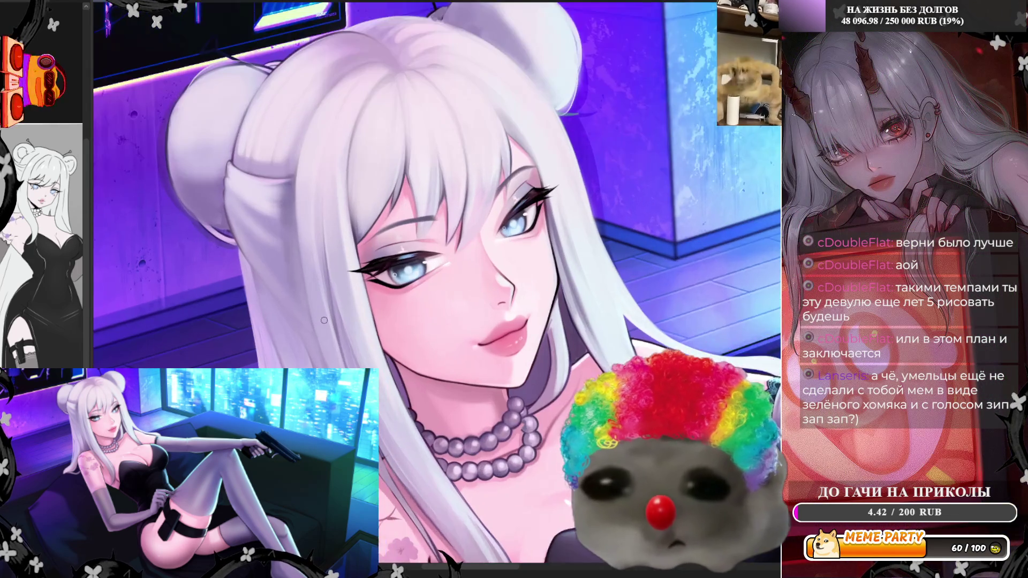
Step: Stroke faint darker shading along two hair strand edges, mirroring the canvas to check
{"action": "scroll", "coordinate": [324, 321], "scroll_direction": "up", "scroll_amount": 2}
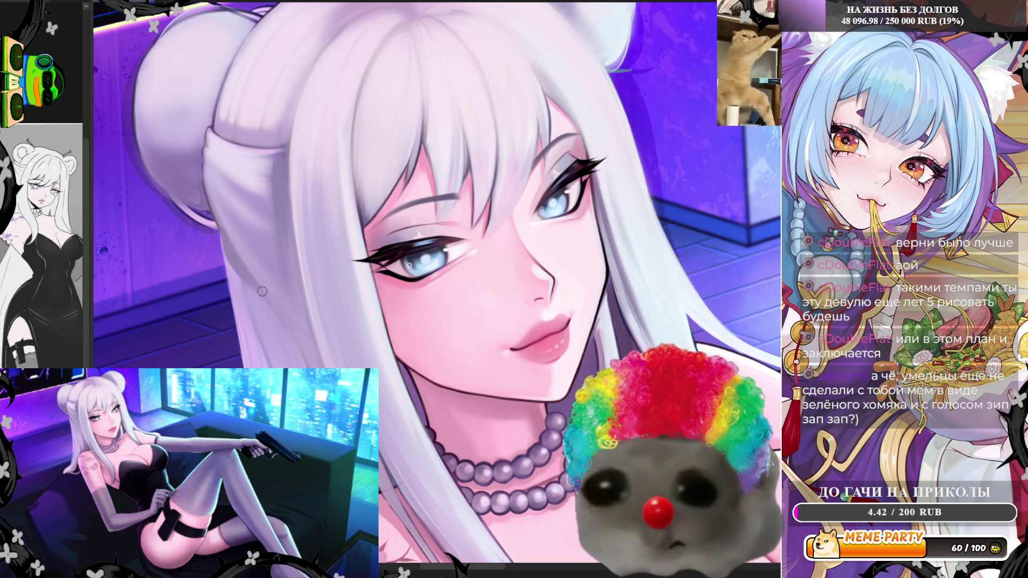
{"action": "scroll", "coordinate": [371, 306], "scroll_direction": "down", "scroll_amount": 3}
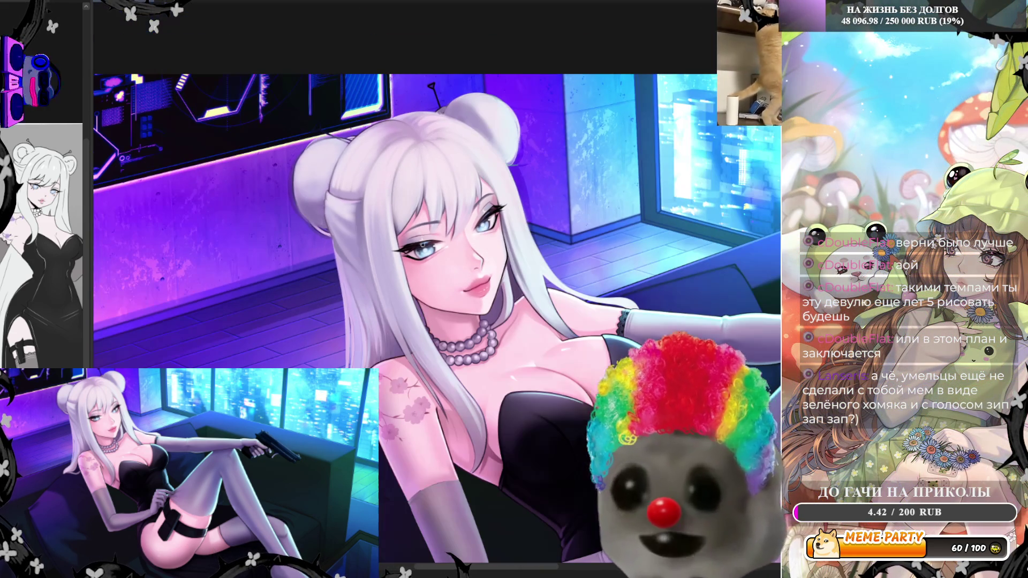
{"action": "scroll", "coordinate": [533, 204], "scroll_direction": "up", "scroll_amount": 5}
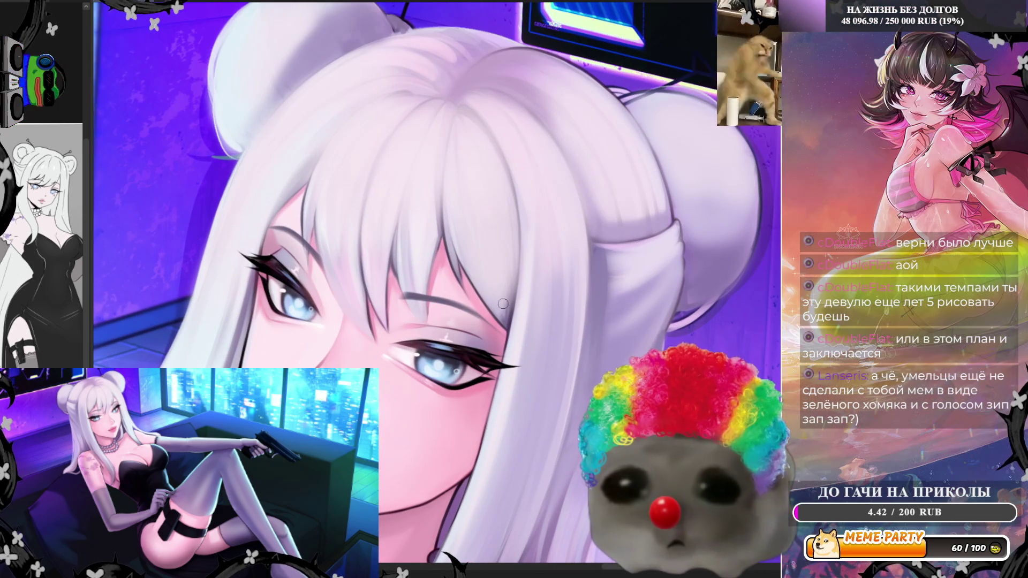
{"action": "left_click_drag", "start_coordinate": [505, 321], "coordinate": [507, 294]}
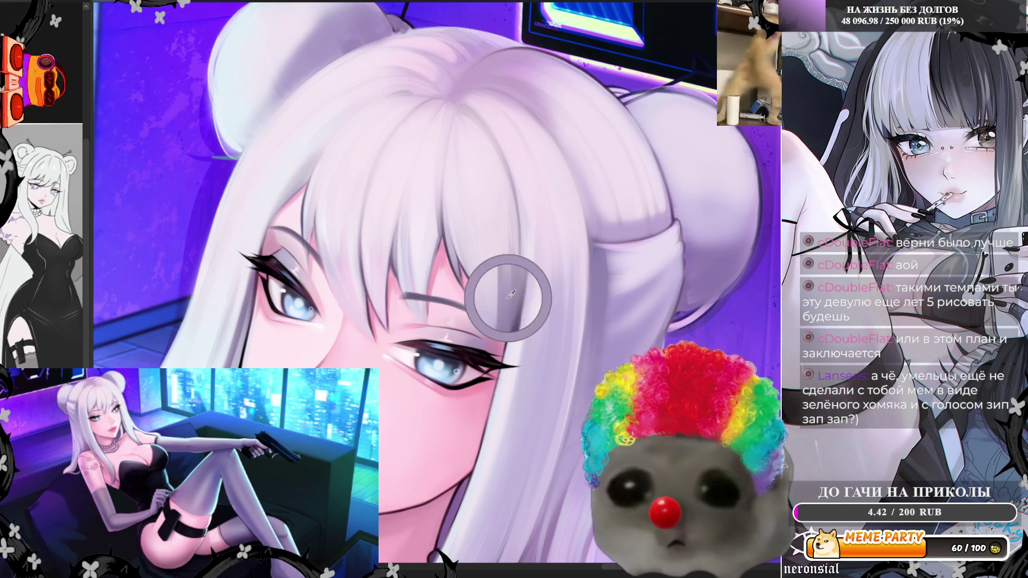
{"action": "left_click_drag", "start_coordinate": [511, 300], "coordinate": [510, 190]}
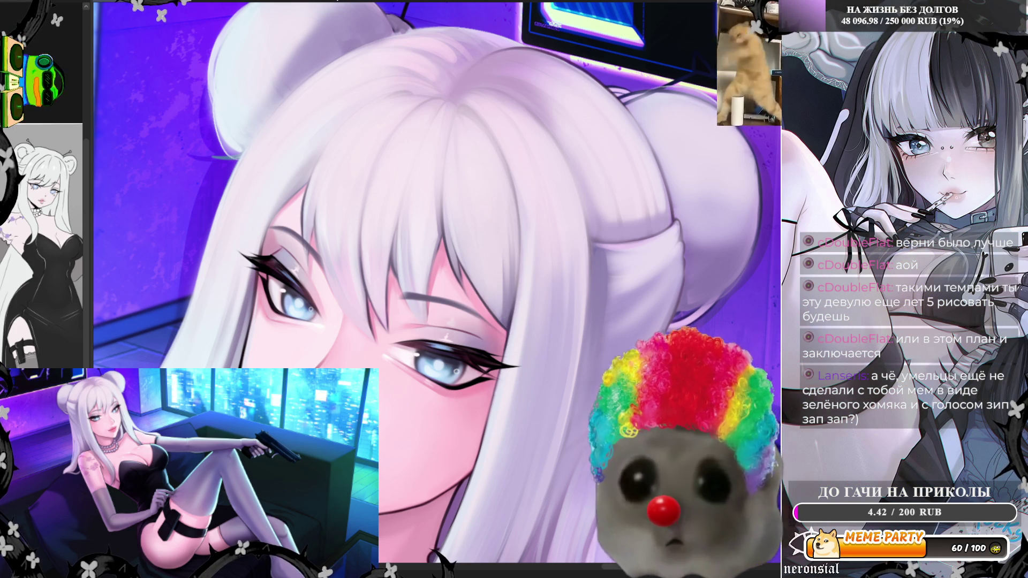
{"action": "key", "text": "h"}
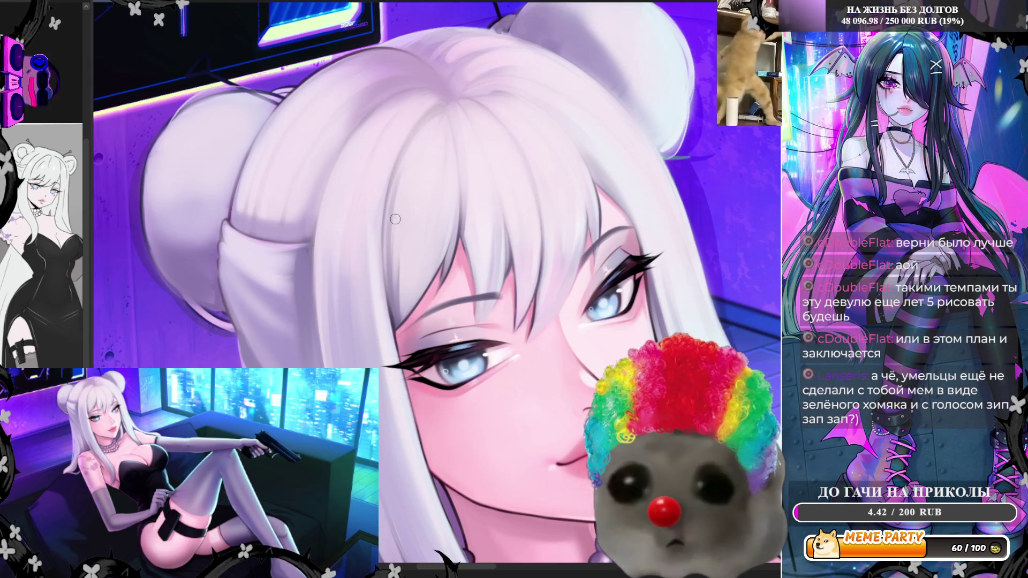
{"action": "left_click_drag", "start_coordinate": [391, 289], "coordinate": [391, 166]}
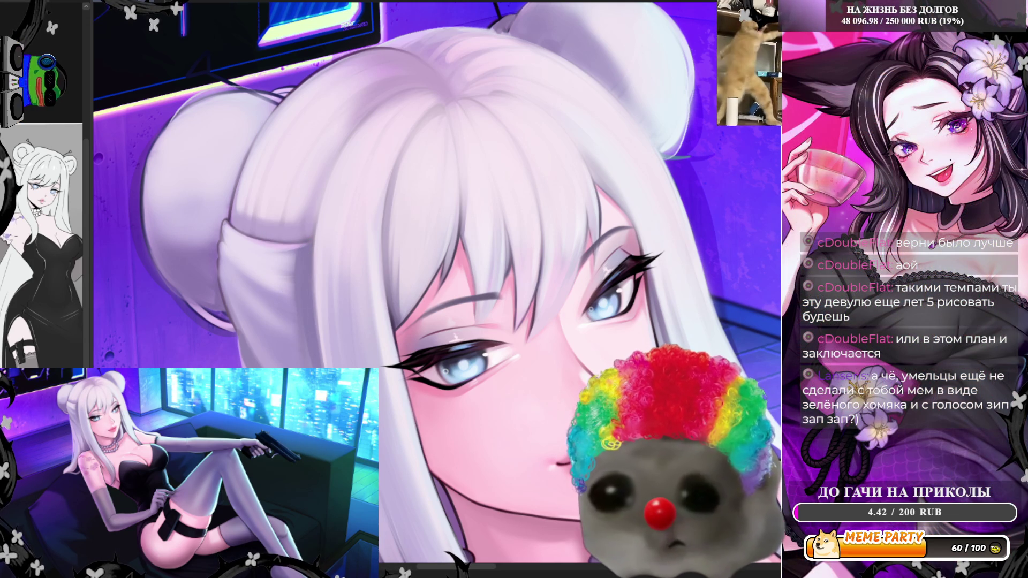
{"action": "scroll", "coordinate": [437, 286], "scroll_direction": "down", "scroll_amount": 8}
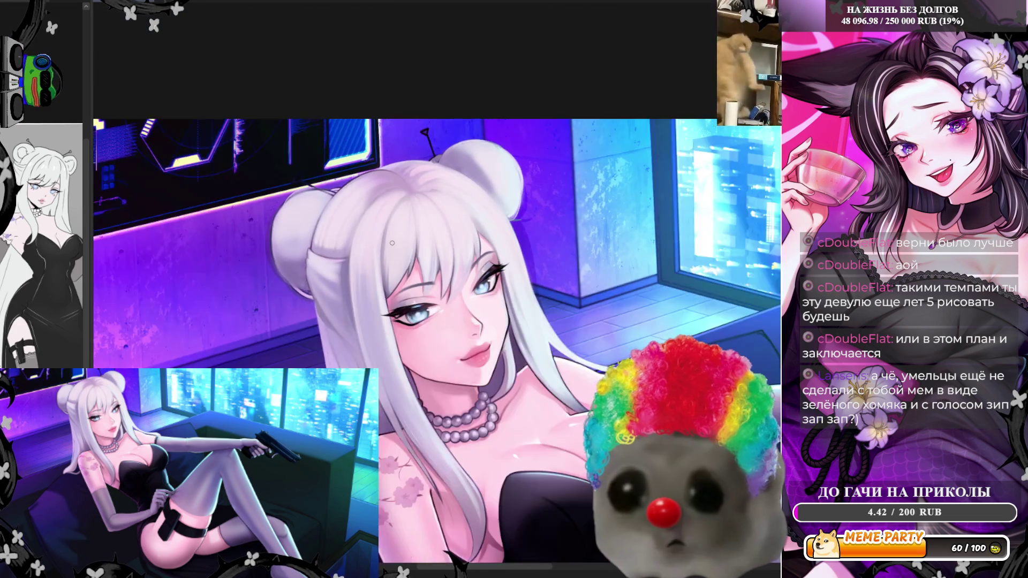
{"action": "scroll", "coordinate": [381, 178], "scroll_direction": "up", "scroll_amount": 3}
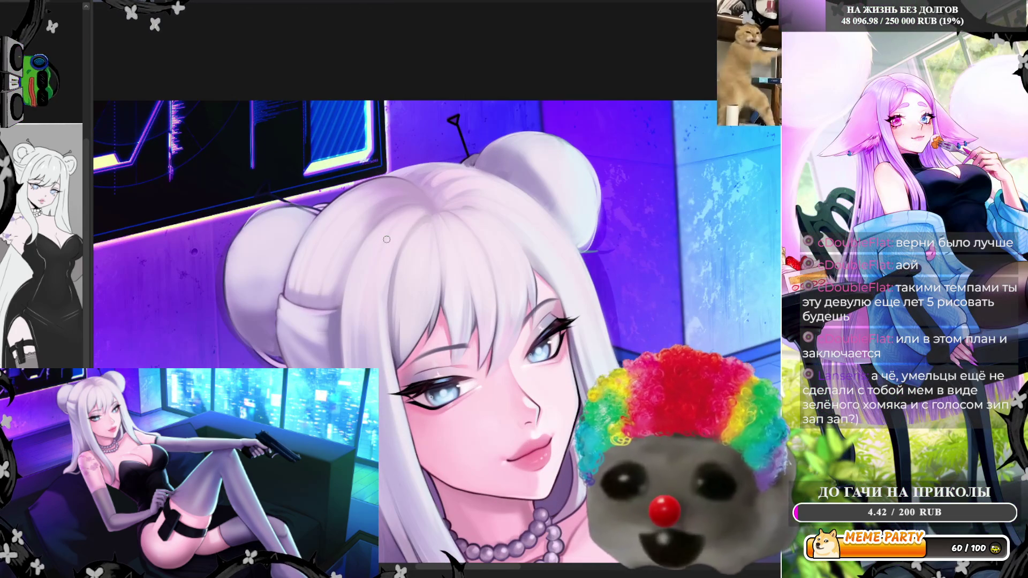
{"action": "scroll", "coordinate": [385, 187], "scroll_direction": "up", "scroll_amount": 3}
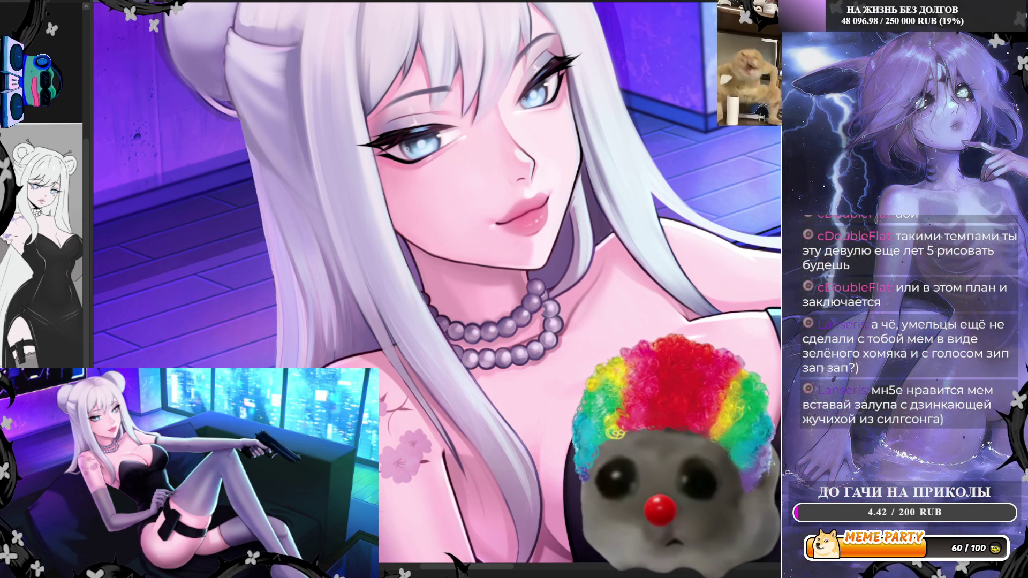
Step: Draw a dark outline along the shoulder edge, mirroring the view to compare proportions
{"action": "key", "text": "h"}
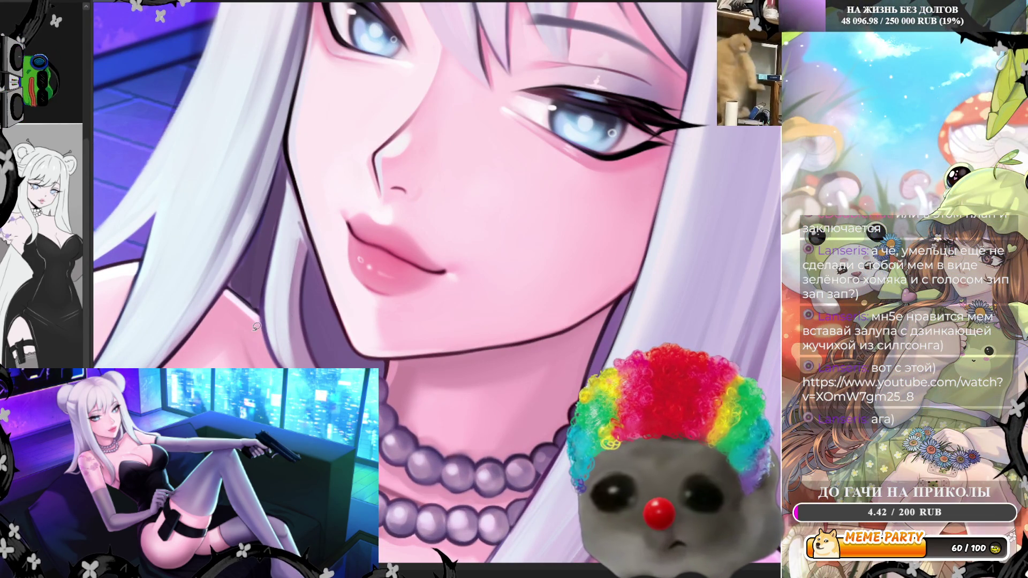
{"action": "left_click_drag", "start_coordinate": [259, 323], "coordinate": [281, 348]}
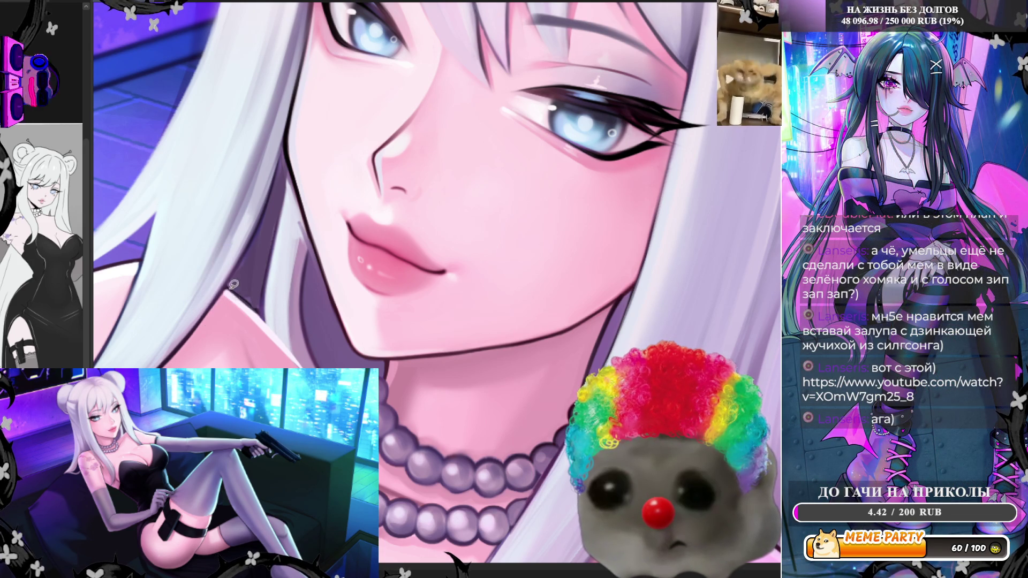
{"action": "left_click_drag", "start_coordinate": [230, 286], "coordinate": [296, 363]}
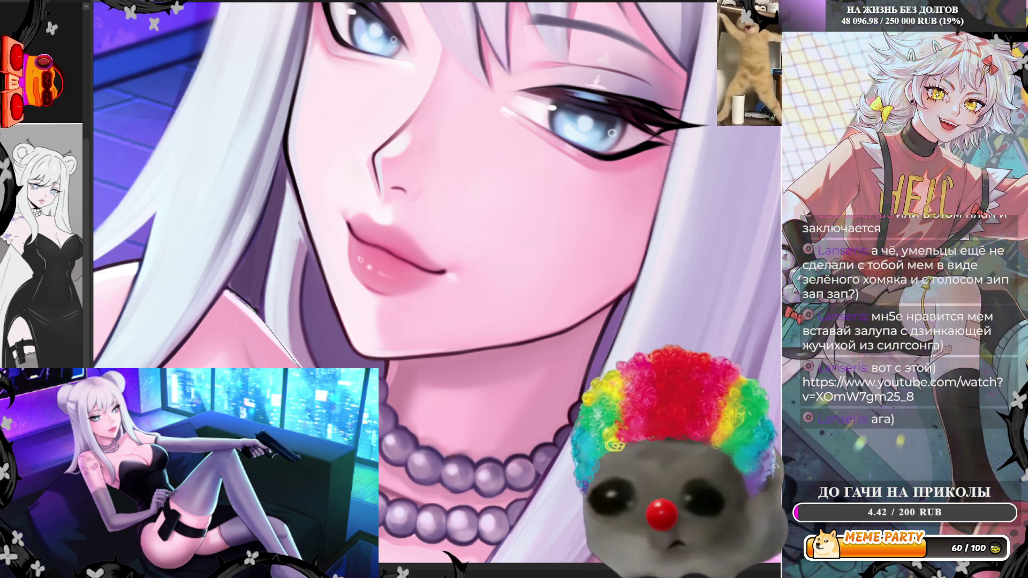
{"action": "left_click_drag", "start_coordinate": [263, 311], "coordinate": [309, 368]}
{"action": "left_click_drag", "start_coordinate": [231, 290], "coordinate": [271, 336]}
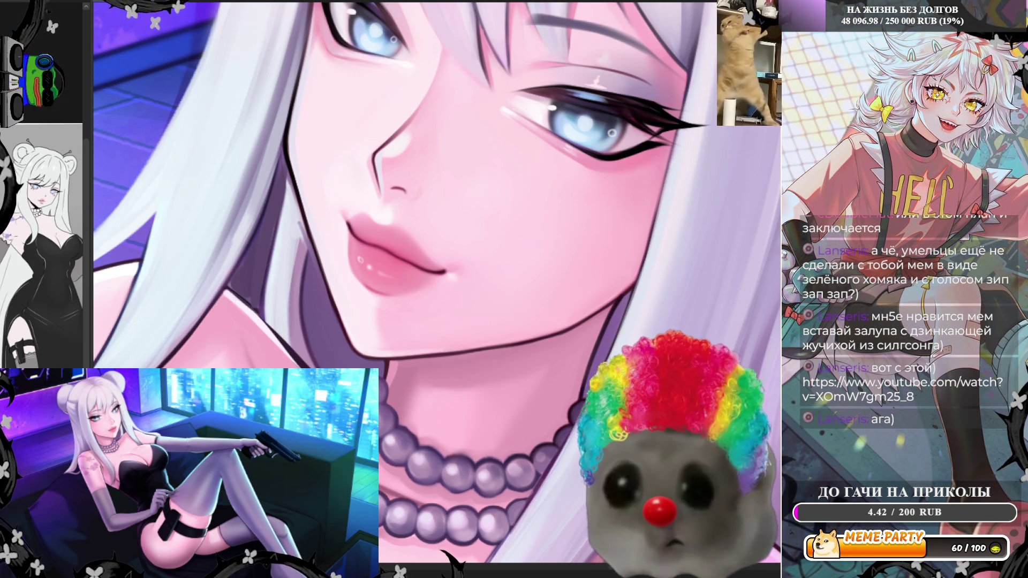
{"action": "key", "text": "m"}
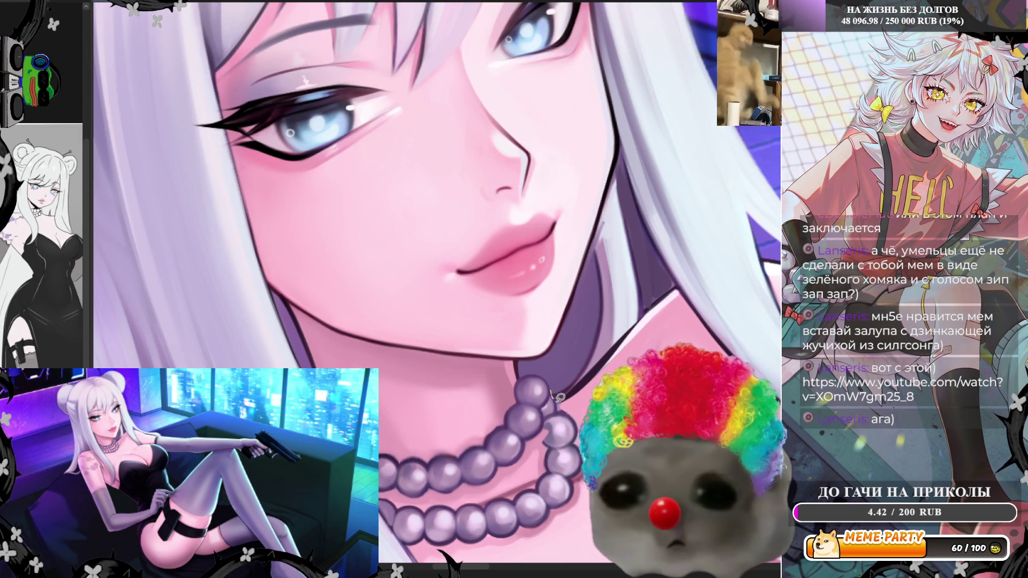
Step: Outline the jaw and hair edge and fill it with a darker purple shadow
{"action": "mouse_move", "coordinate": [559, 397]}
{"action": "left_mouse_down"}
{"action": "mouse_move", "coordinate": [649, 305]}
{"action": "mouse_move", "coordinate": [640, 245]}
{"action": "mouse_move", "coordinate": [609, 227]}
{"action": "left_mouse_up"}
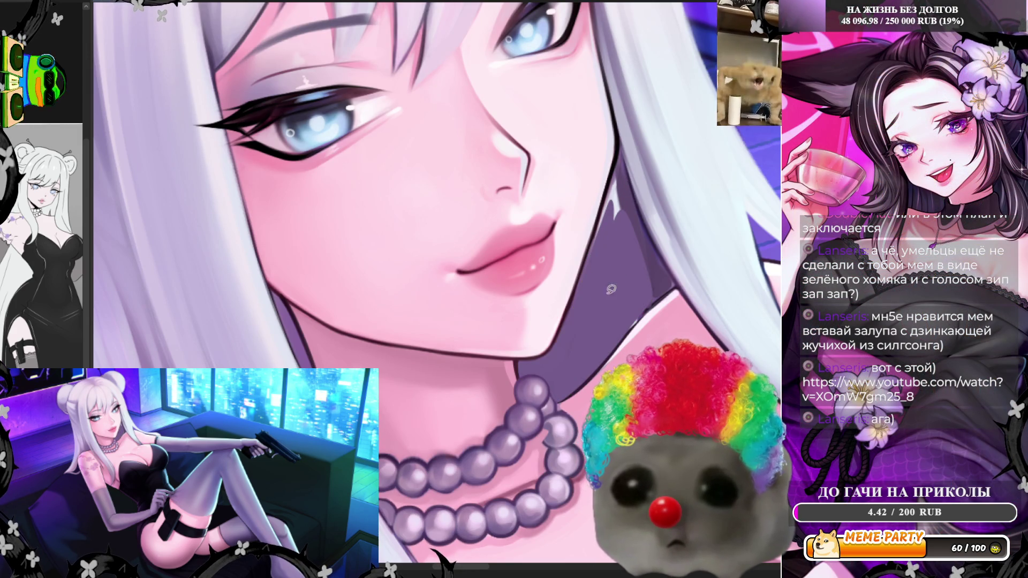
{"action": "mouse_move", "coordinate": [574, 309]}
{"action": "left_mouse_down"}
{"action": "mouse_move", "coordinate": [624, 150]}
{"action": "mouse_move", "coordinate": [670, 287]}
{"action": "left_mouse_up"}
{"action": "left_click_drag", "start_coordinate": [613, 346], "coordinate": [595, 366]}
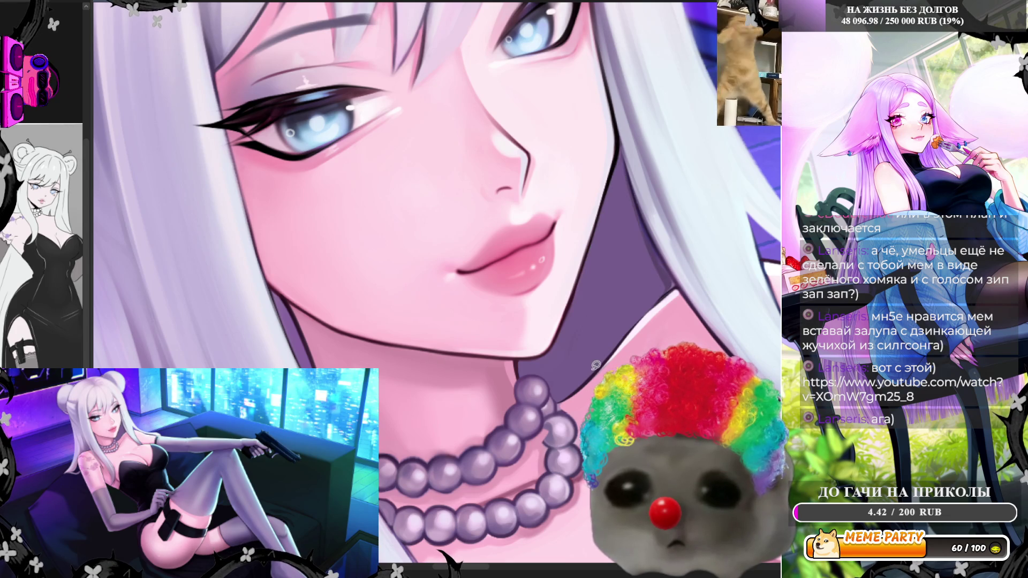
{"action": "scroll", "coordinate": [571, 347], "scroll_direction": "down", "scroll_amount": 5}
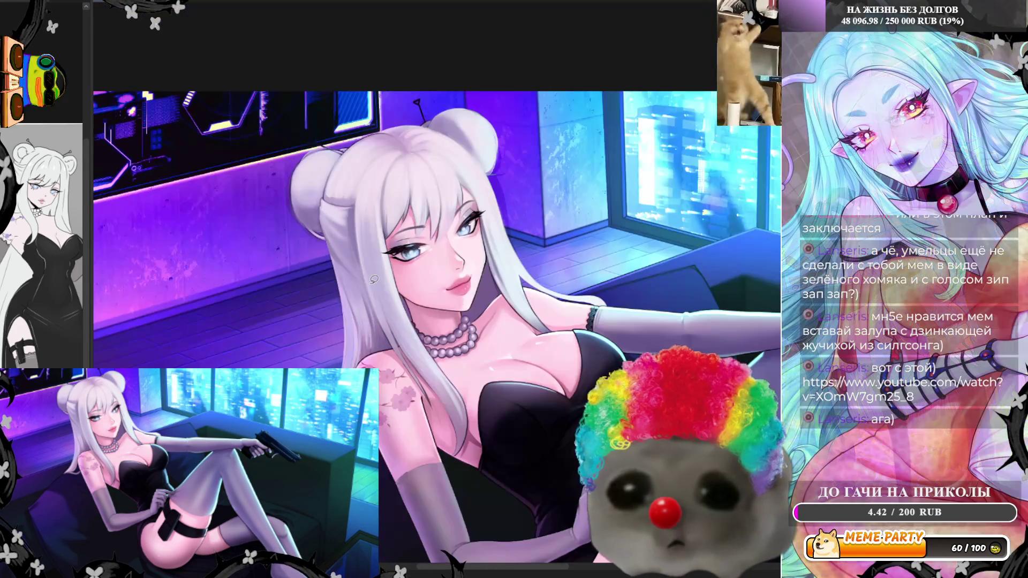
Step: Fit the whole illustration in view with Ctrl+0 and flip it horizontally
{"action": "scroll", "coordinate": [483, 242], "scroll_direction": "up", "scroll_amount": 2}
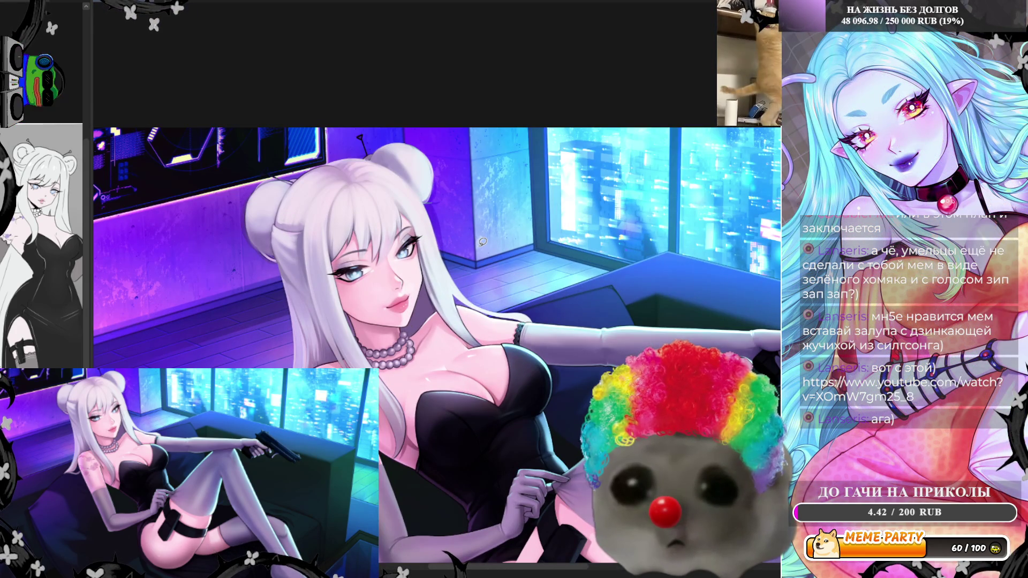
{"action": "scroll", "coordinate": [483, 242], "scroll_direction": "up", "scroll_amount": 1}
{"action": "scroll", "coordinate": [493, 327], "scroll_direction": "up", "scroll_amount": 3}
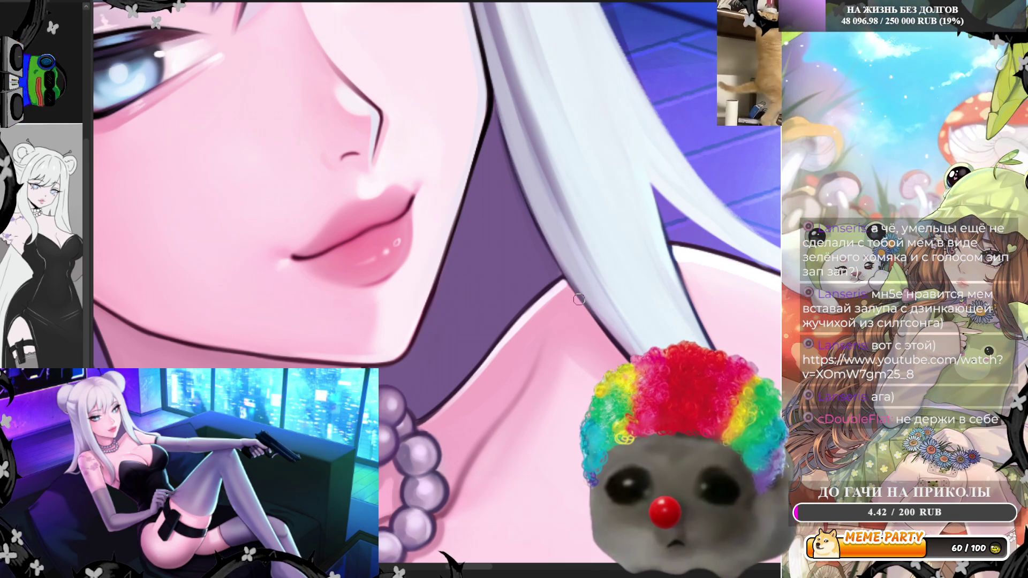
{"action": "key", "text": "ctrl+0"}
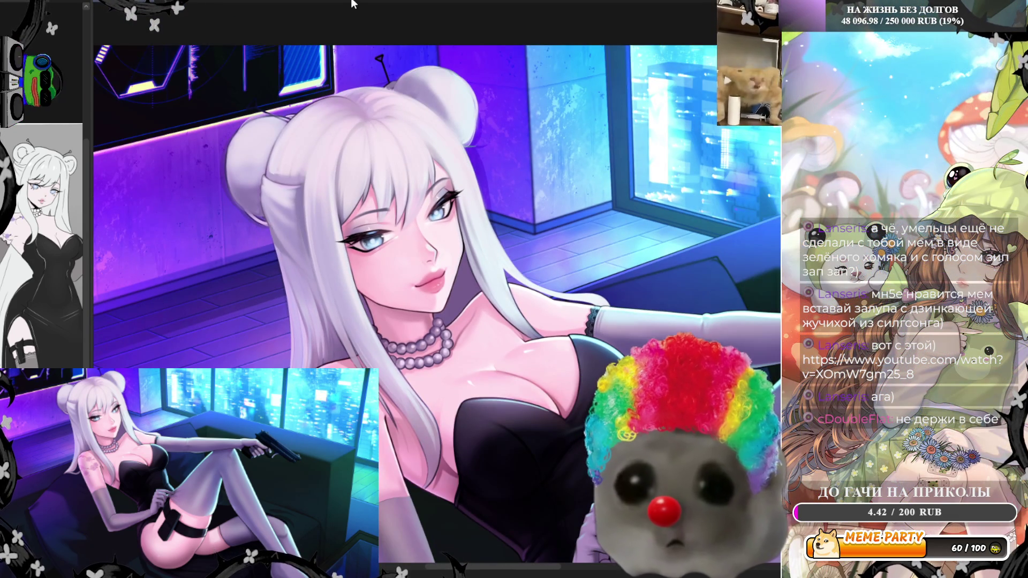
{"action": "key", "text": "h"}
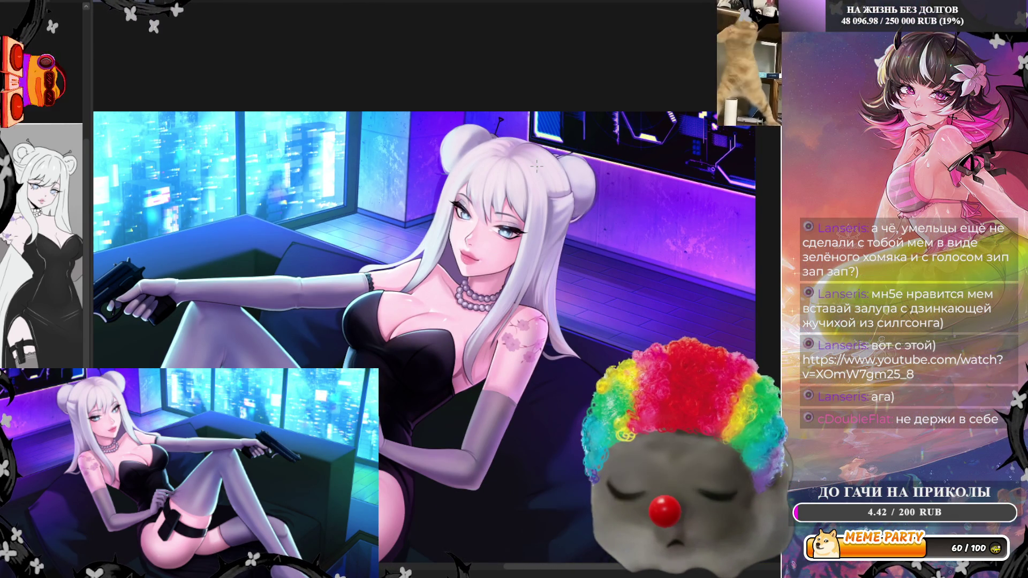
Step: Zoom in and sample the hair colour right beside the girl's eyes
{"action": "scroll", "coordinate": [536, 167], "scroll_direction": "up", "scroll_amount": 5}
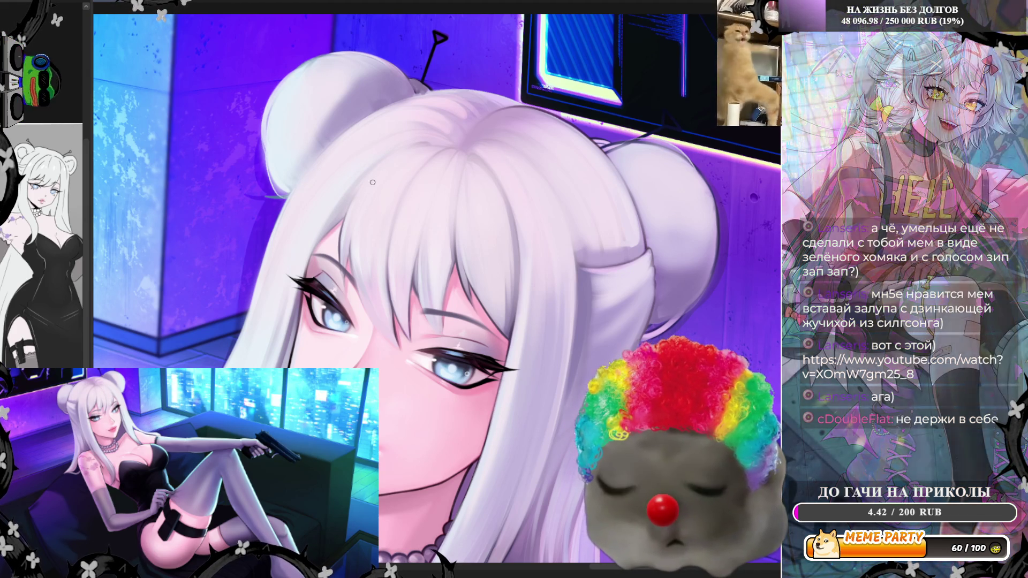
{"action": "left_click_drag", "start_coordinate": [354, 215], "coordinate": [343, 230]}
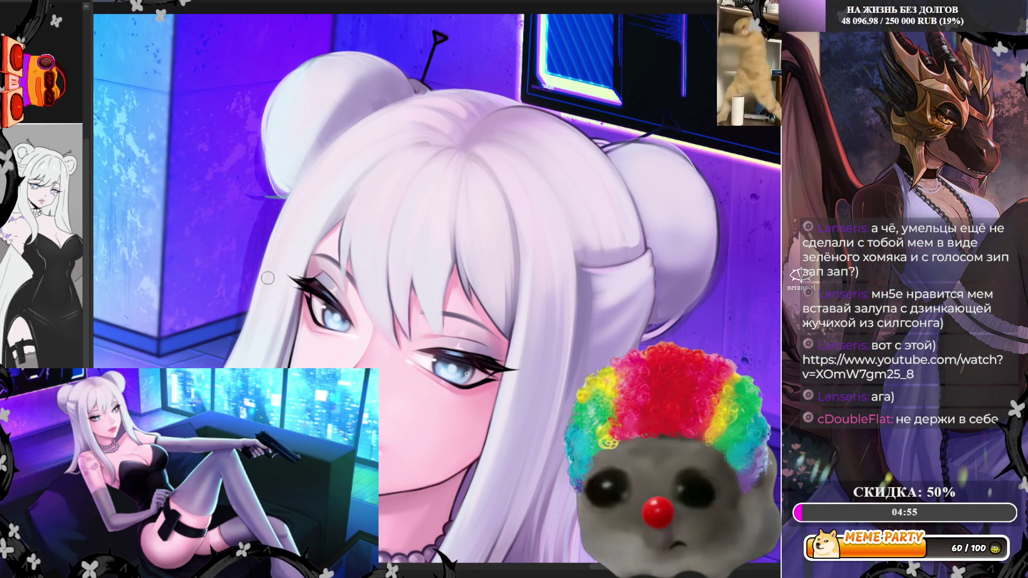
{"action": "scroll", "coordinate": [268, 278], "scroll_direction": "down", "scroll_amount": 3}
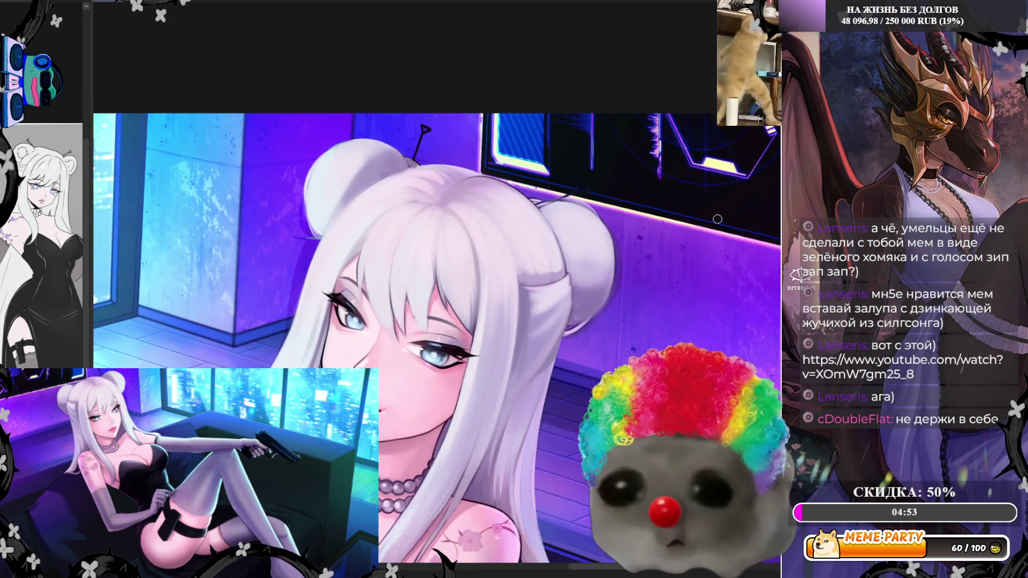
Step: Zoom in on the hair bun, sample its colour, then zoom back out
{"action": "scroll", "coordinate": [615, 232], "scroll_direction": "up", "scroll_amount": 5}
{"action": "scroll", "coordinate": [615, 232], "scroll_direction": "up", "scroll_amount": 1}
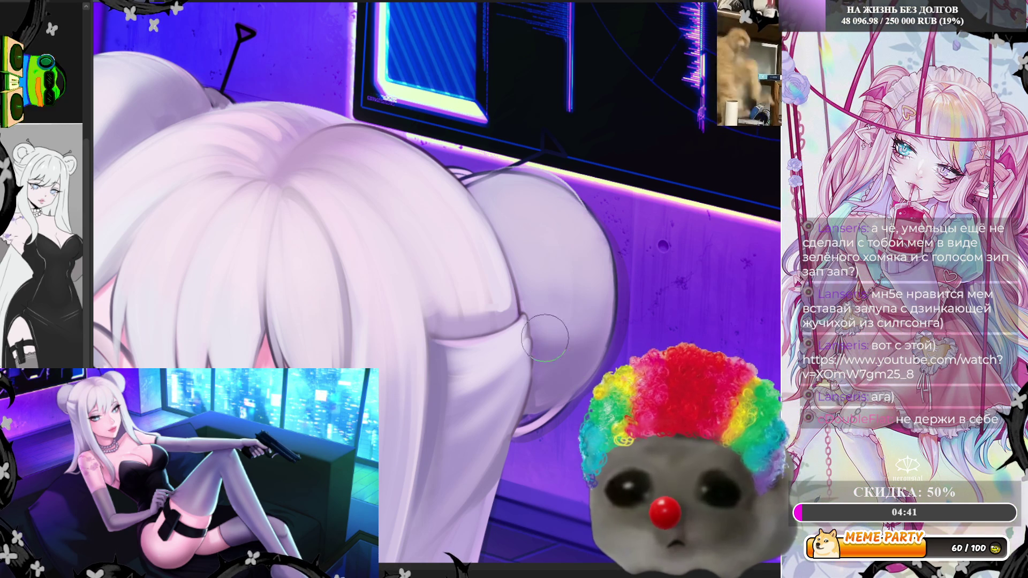
{"action": "left_click", "coordinate": [489, 273], "text": "alt"}
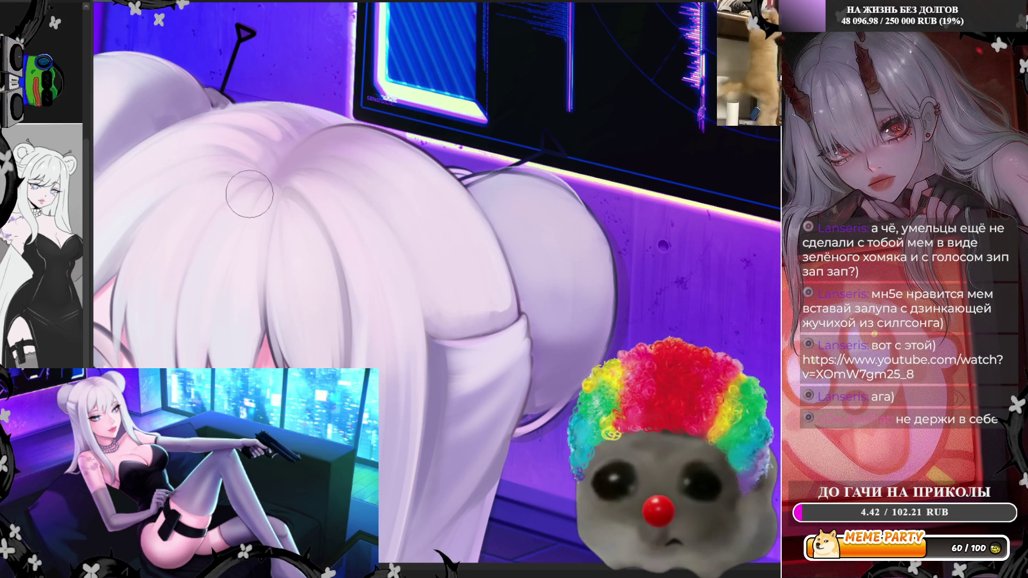
{"action": "scroll", "coordinate": [261, 228], "scroll_direction": "down", "scroll_amount": 3}
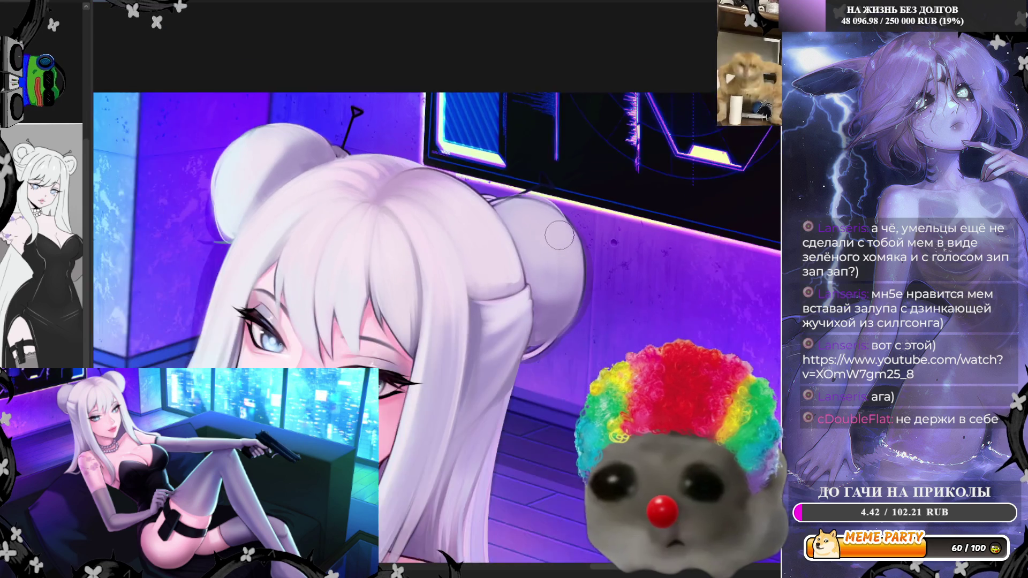
{"action": "scroll", "coordinate": [453, 296], "scroll_direction": "up", "scroll_amount": 2}
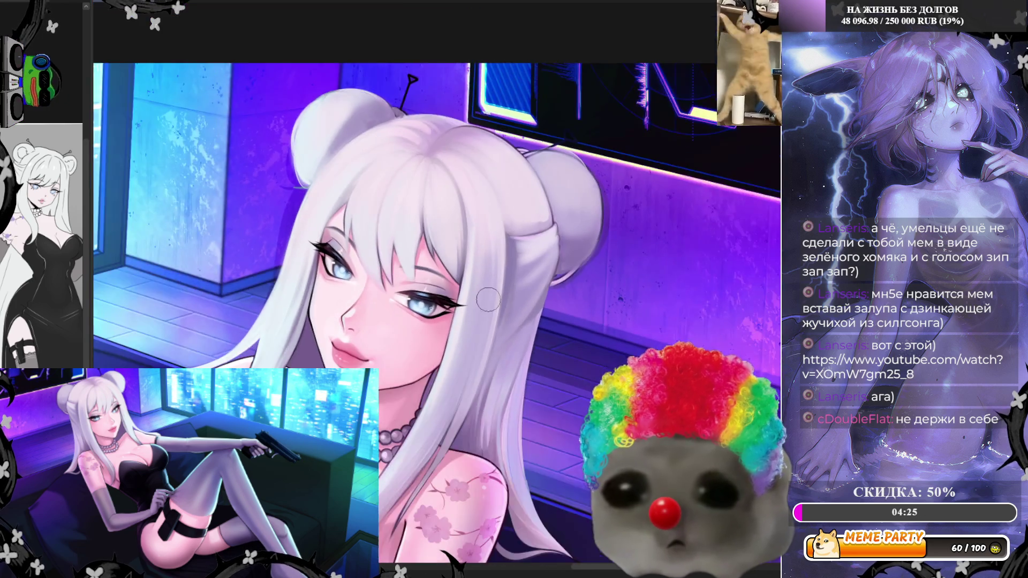
{"action": "scroll", "coordinate": [461, 343], "scroll_direction": "down", "scroll_amount": 2}
{"action": "scroll", "coordinate": [470, 396], "scroll_direction": "up", "scroll_amount": 4}
{"action": "scroll", "coordinate": [471, 396], "scroll_direction": "up", "scroll_amount": 2}
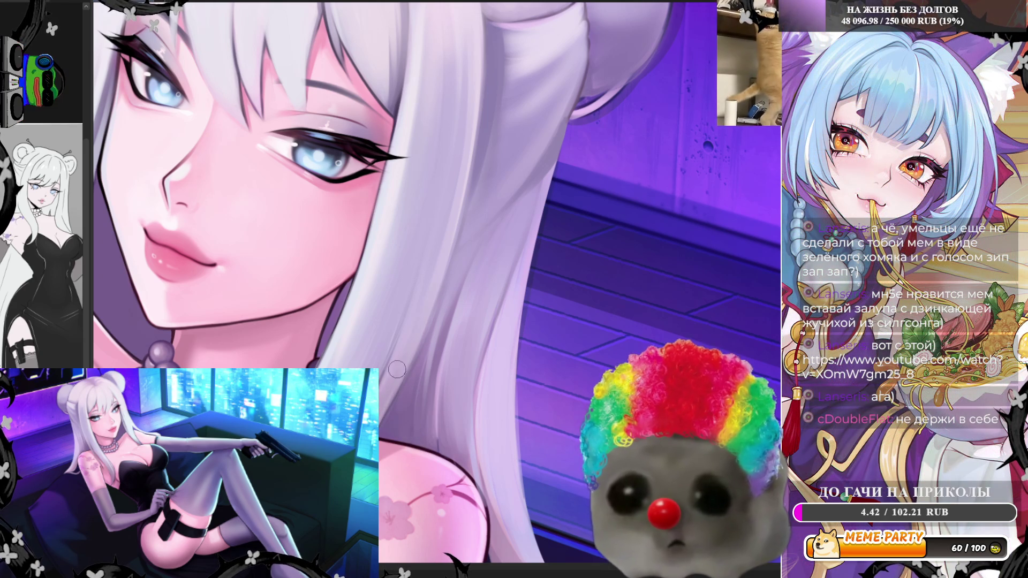
{"action": "scroll", "coordinate": [419, 207], "scroll_direction": "down", "scroll_amount": 5}
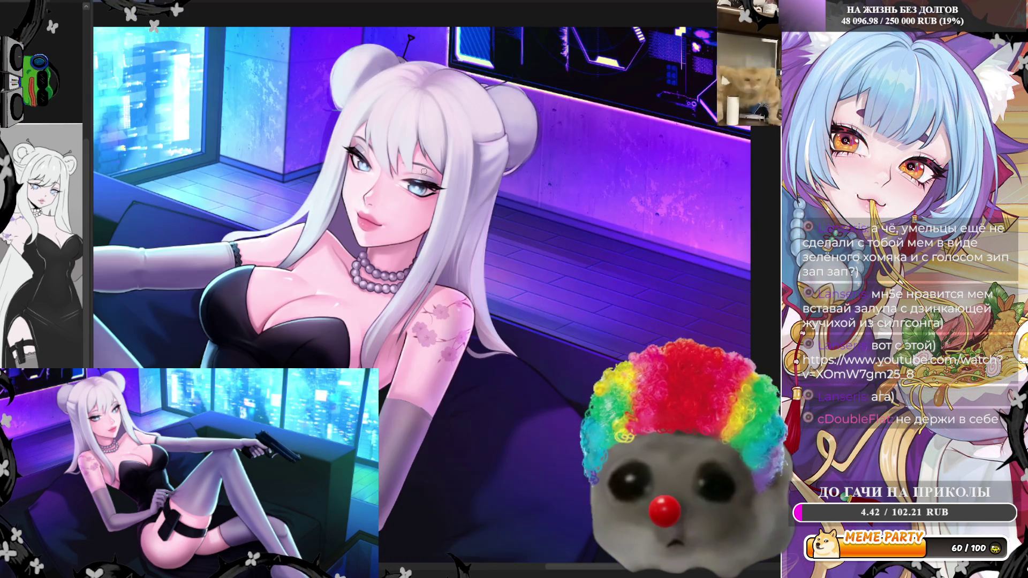
Step: Flip the canvas back to its unmirrored view and zoom in on the face
{"action": "scroll", "coordinate": [404, 167], "scroll_direction": "down", "scroll_amount": 2}
{"action": "key", "text": "h"}
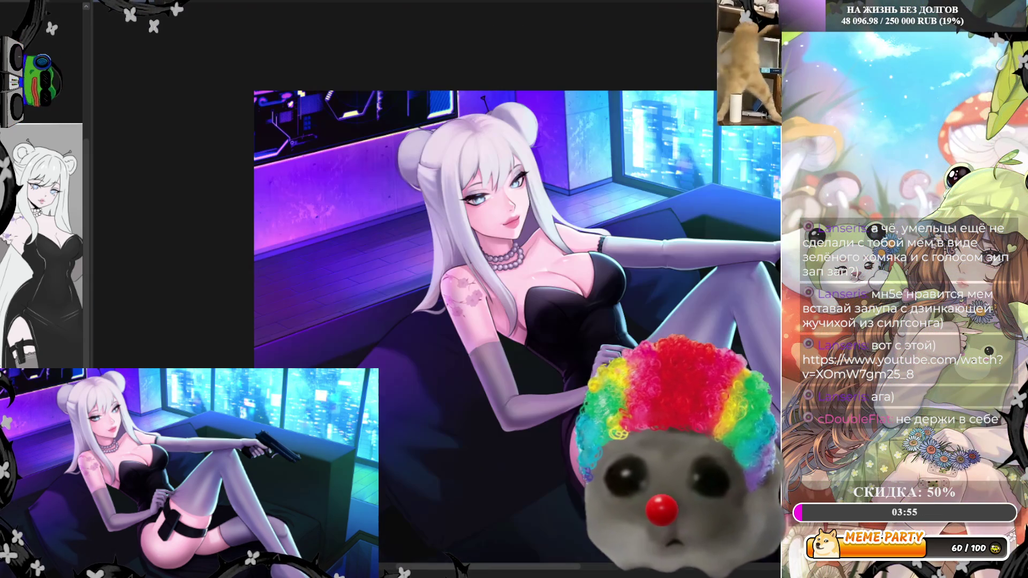
{"action": "scroll", "coordinate": [577, 150], "scroll_direction": "up", "scroll_amount": 4}
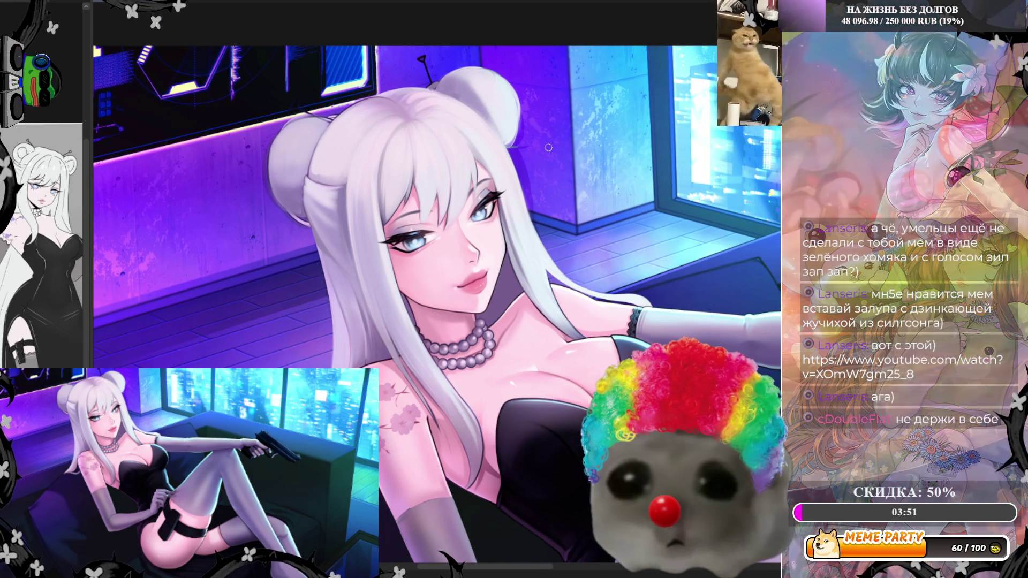
{"action": "scroll", "coordinate": [549, 147], "scroll_direction": "up", "scroll_amount": 2}
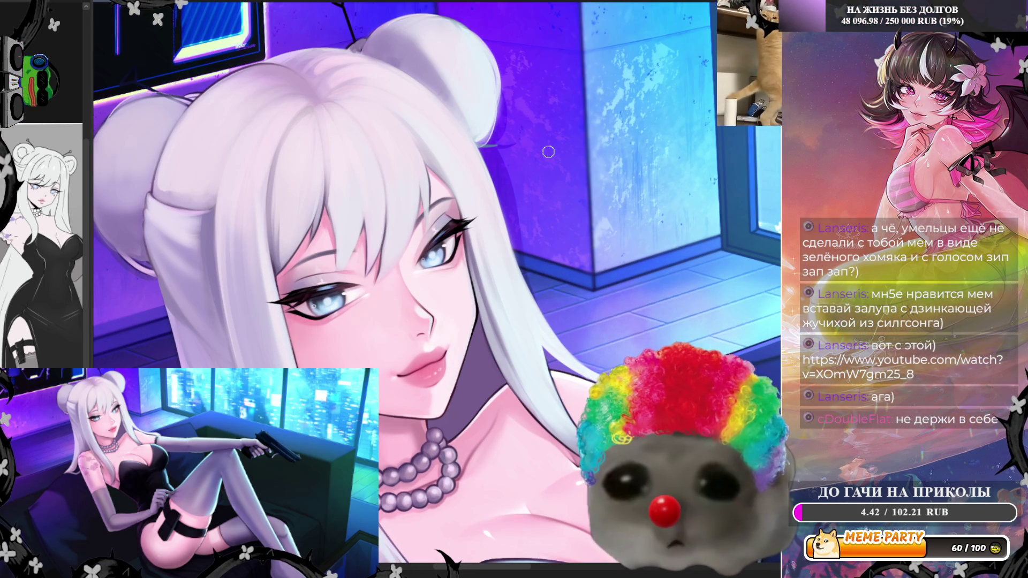
{"action": "scroll", "coordinate": [548, 152], "scroll_direction": "down", "scroll_amount": 2}
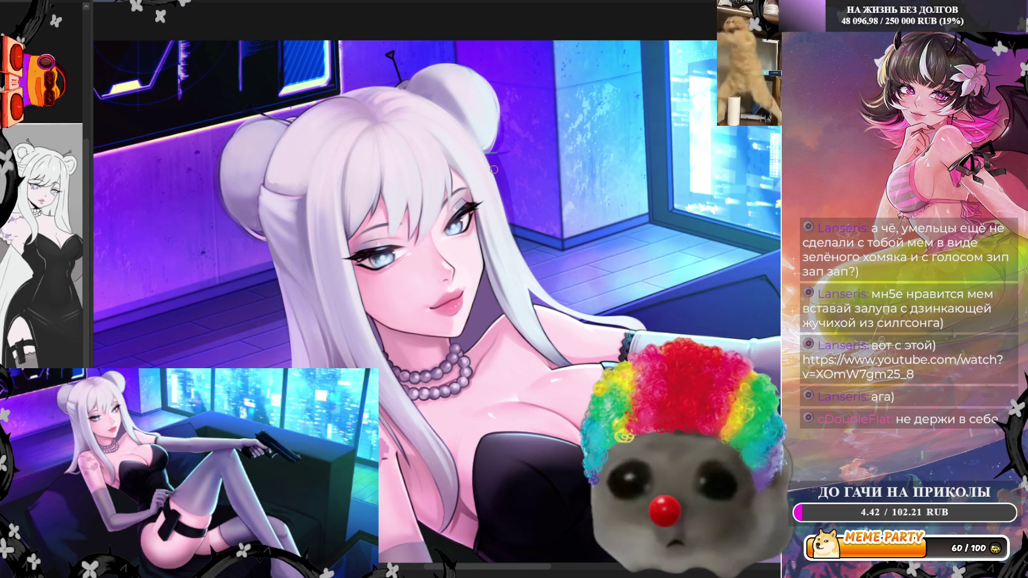
{"action": "scroll", "coordinate": [494, 169], "scroll_direction": "up", "scroll_amount": 3}
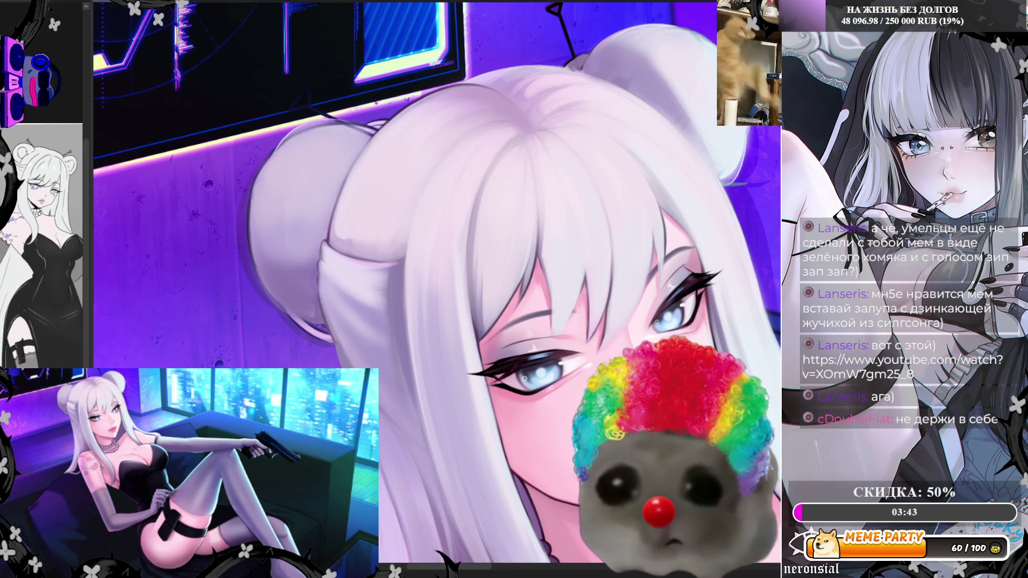
Step: Lasso around the left hair bun's edge, discarding the first attempt and retracing it
{"action": "mouse_move", "coordinate": [243, 190]}
{"action": "left_mouse_down"}
{"action": "mouse_move", "coordinate": [248, 227]}
{"action": "mouse_move", "coordinate": [288, 301]}
{"action": "mouse_move", "coordinate": [322, 316]}
{"action": "left_mouse_up"}
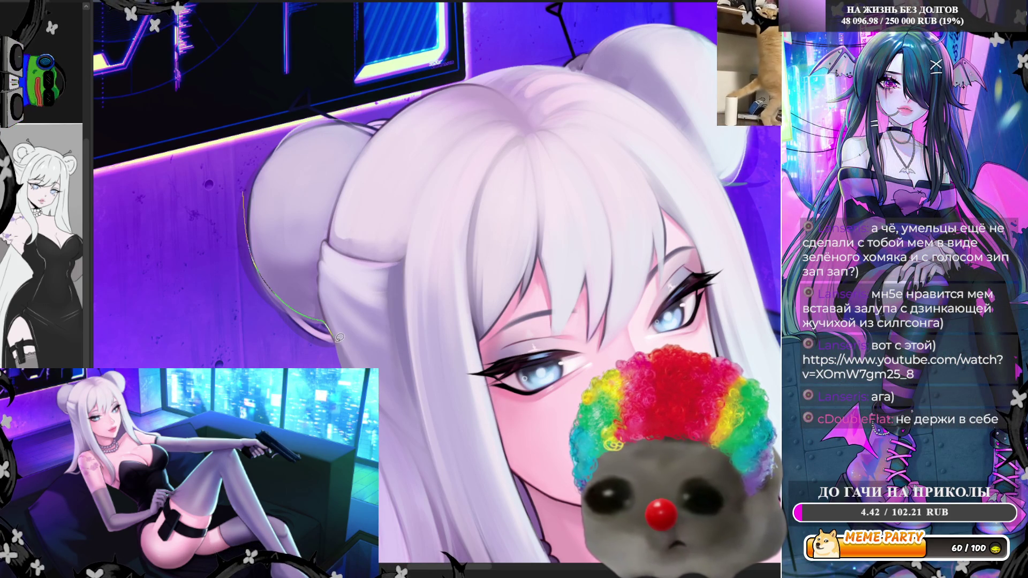
{"action": "key", "text": "ctrl+d"}
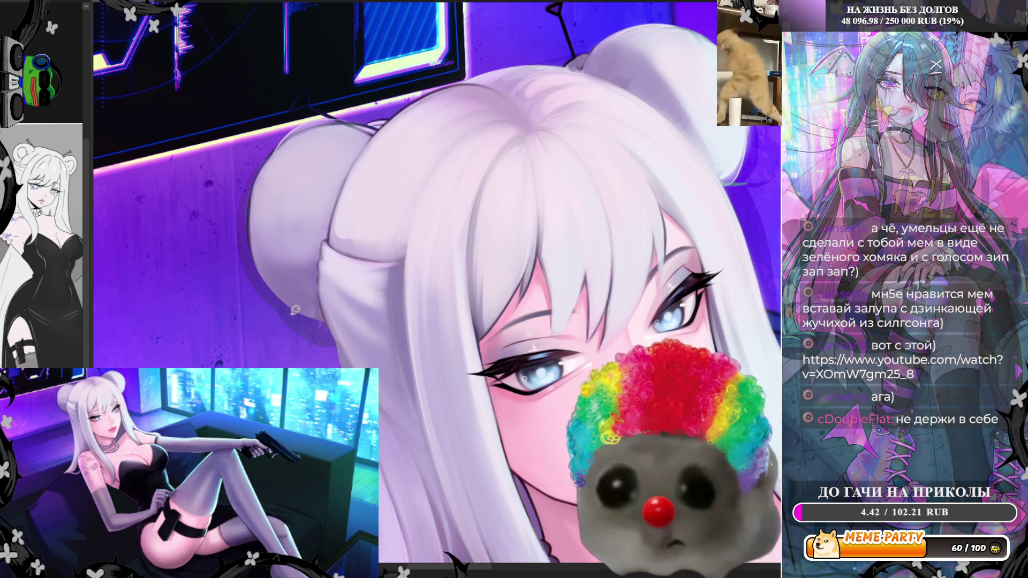
{"action": "left_click_drag", "start_coordinate": [325, 323], "coordinate": [333, 331]}
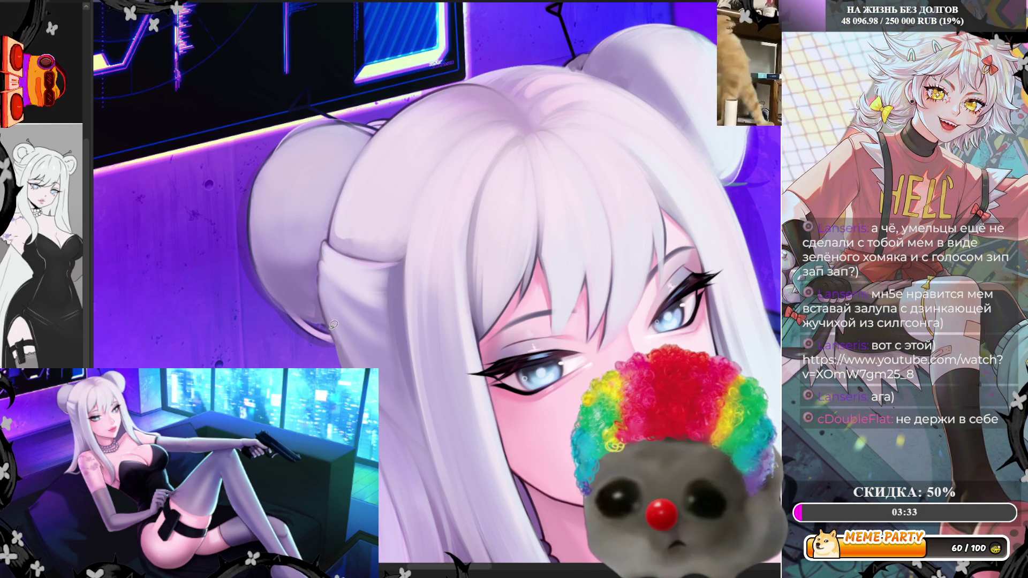
{"action": "left_click_drag", "start_coordinate": [337, 345], "coordinate": [343, 369]}
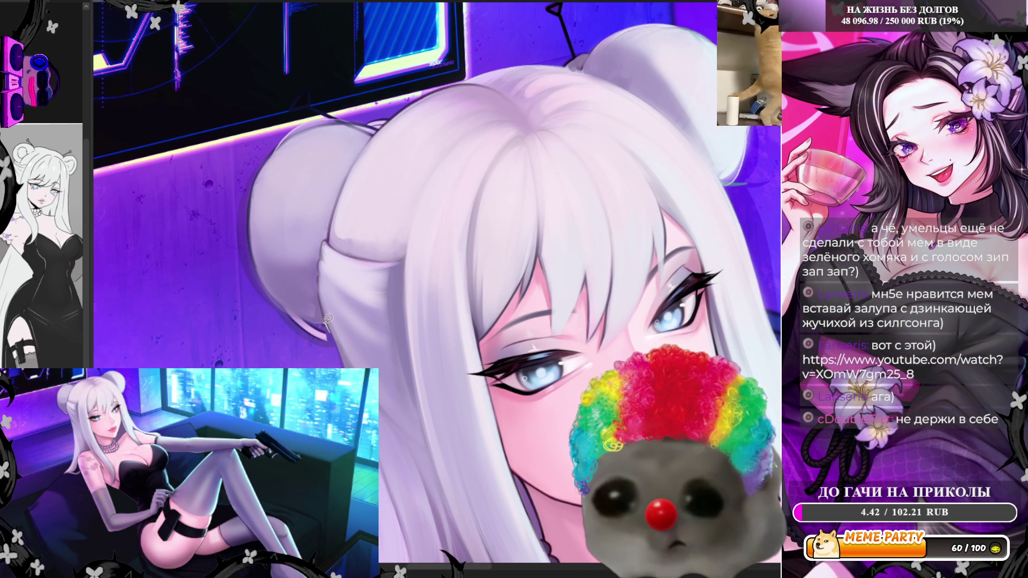
{"action": "mouse_move", "coordinate": [261, 264]}
{"action": "left_mouse_down"}
{"action": "mouse_move", "coordinate": [256, 198]}
{"action": "mouse_move", "coordinate": [302, 126]}
{"action": "left_mouse_up"}
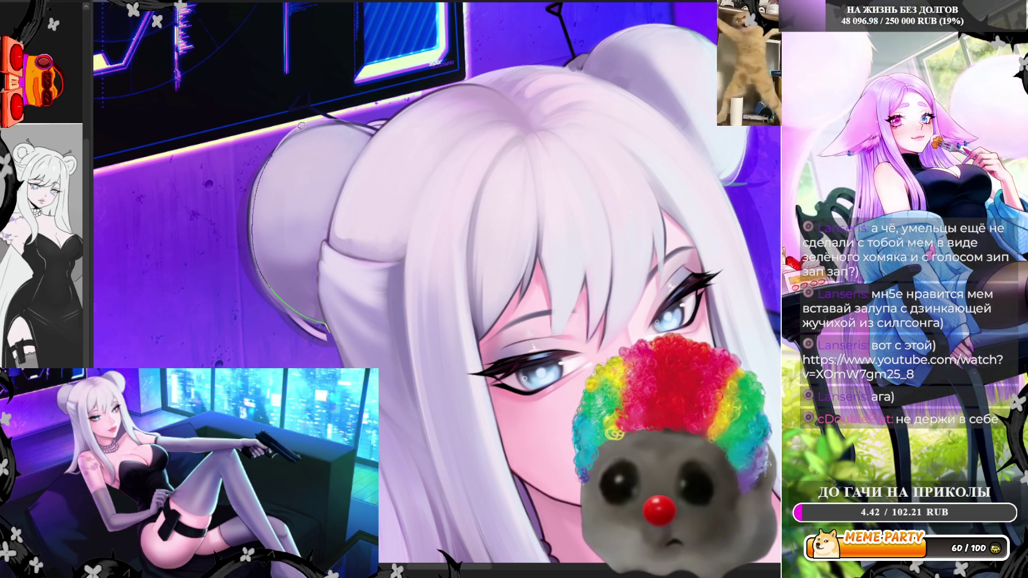
{"action": "mouse_move", "coordinate": [389, 116]}
{"action": "left_mouse_down"}
{"action": "mouse_move", "coordinate": [396, 89]}
{"action": "mouse_move", "coordinate": [207, 100]}
{"action": "mouse_move", "coordinate": [166, 262]}
{"action": "mouse_move", "coordinate": [225, 365]}
{"action": "left_mouse_up"}
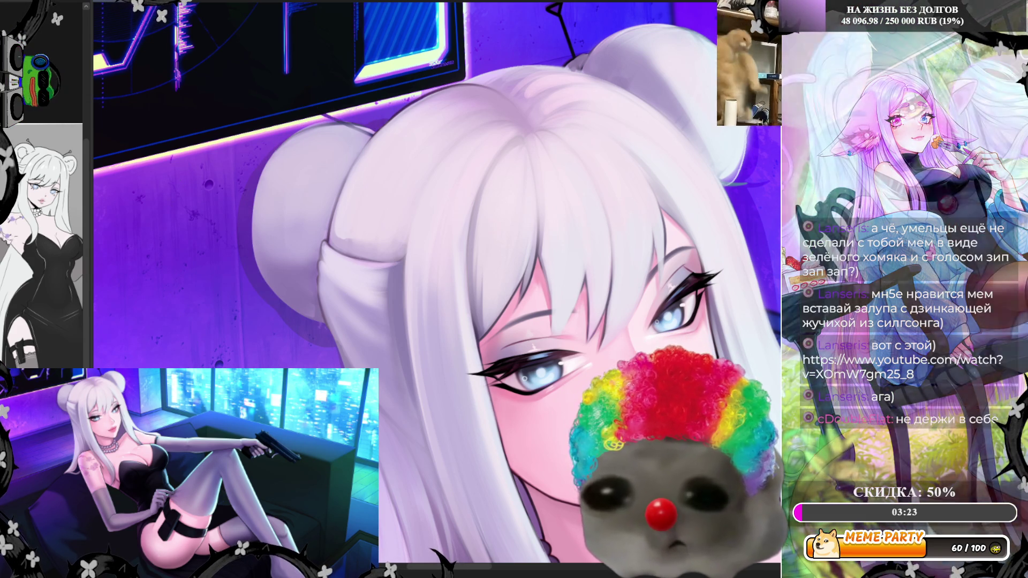